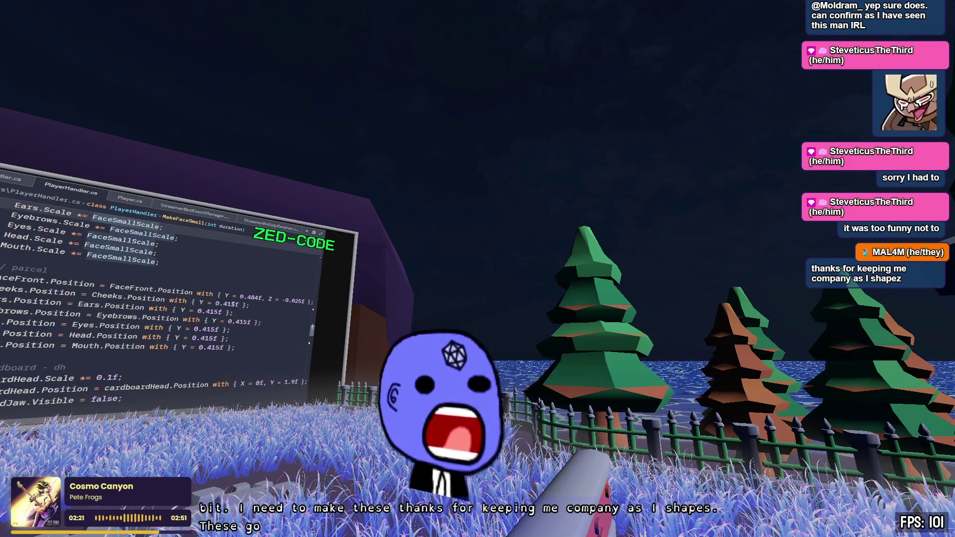
Change FaceFront's Y offset in MakeFaceSmall to 0.484f and switch back to the Godot editor.
double_click(231, 304)
key("shift+Left")
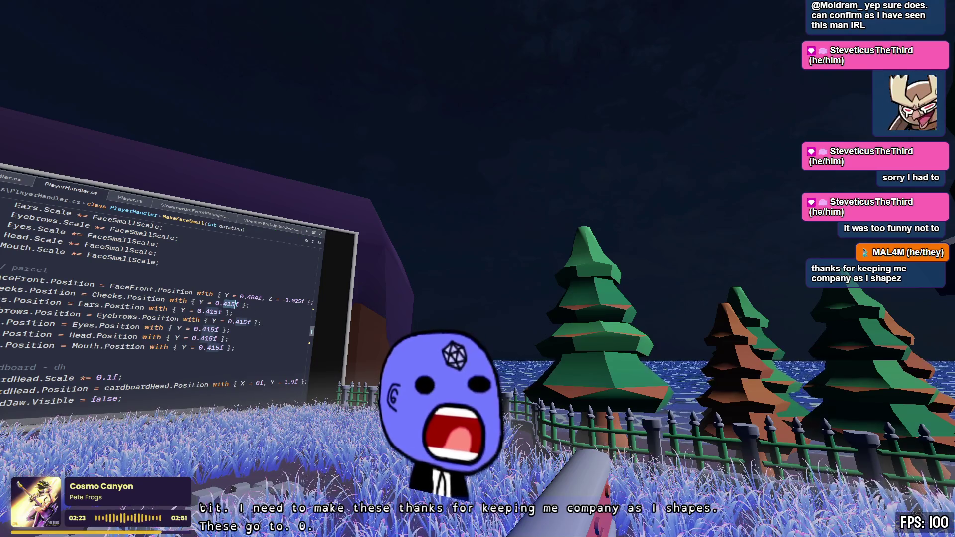
key("alt+Tab")
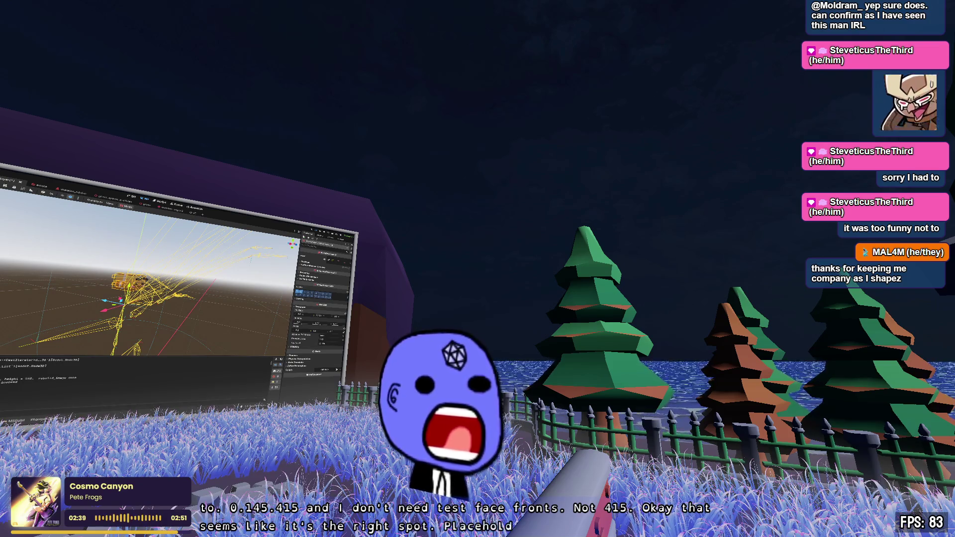
type("4")
key("shift+Left")
key("shift+Left")
key("shift+Left")
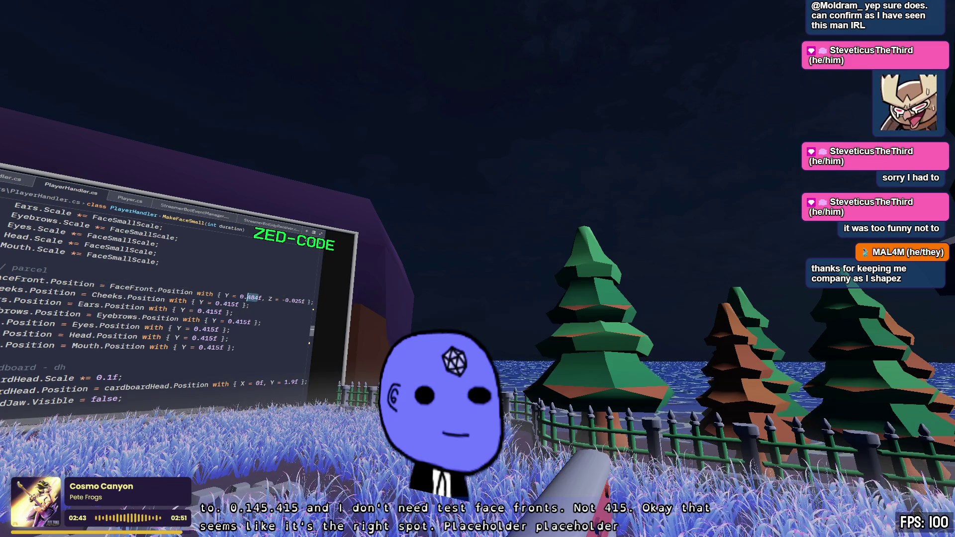
key("alt+Tab")
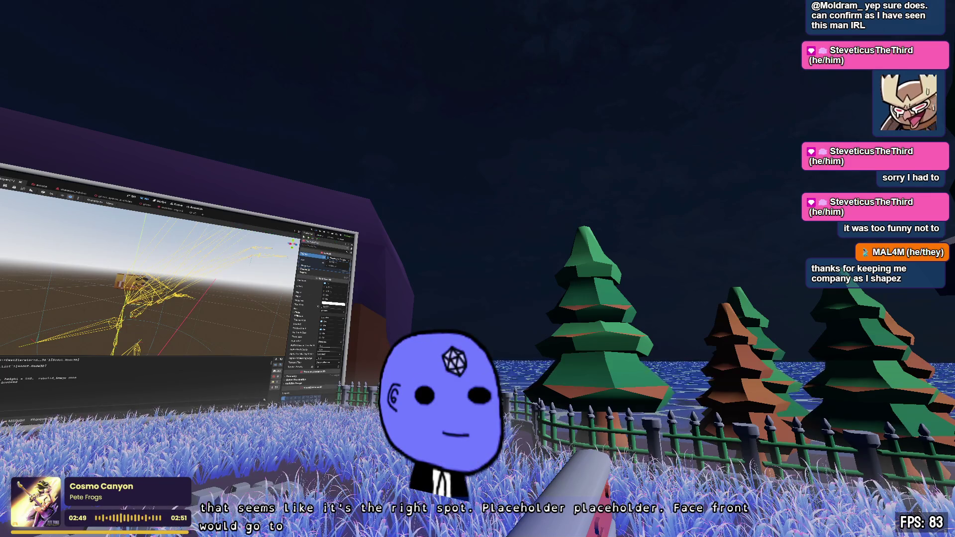
scroll(319, 324, "down", 2)
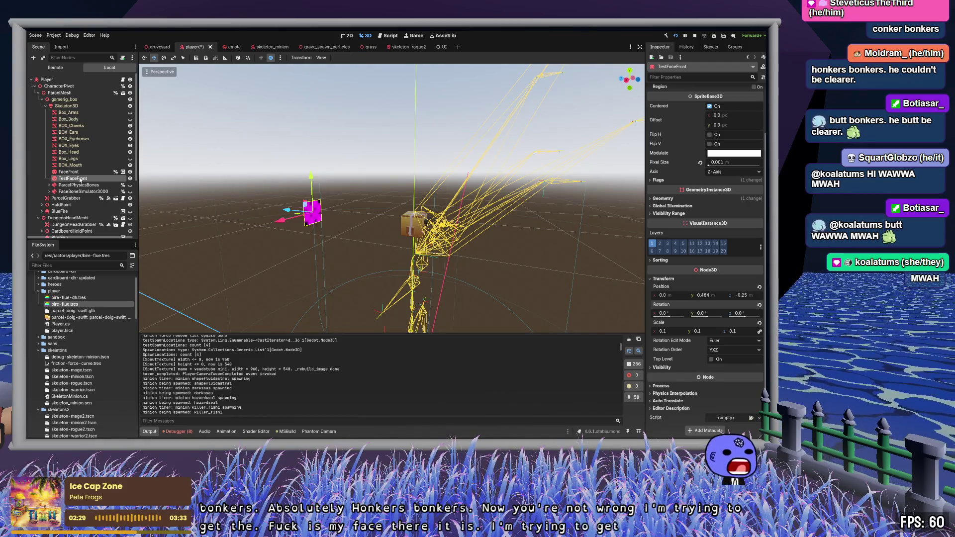
Slide TestFaceFront along Z onto the box's front (about 0.028), checking the fit with freelook.
left_click_drag(743, 297, 749, 296)
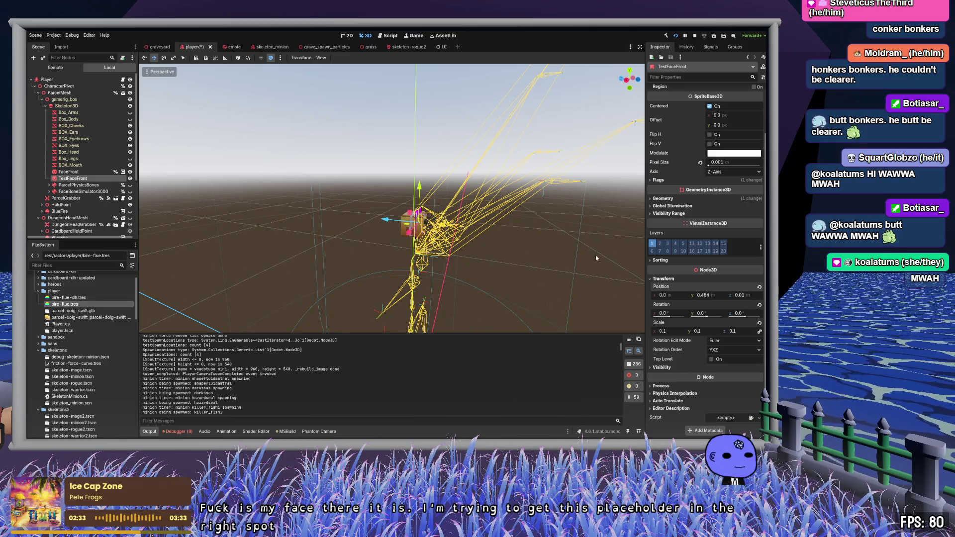
scroll(533, 231, "up", 3)
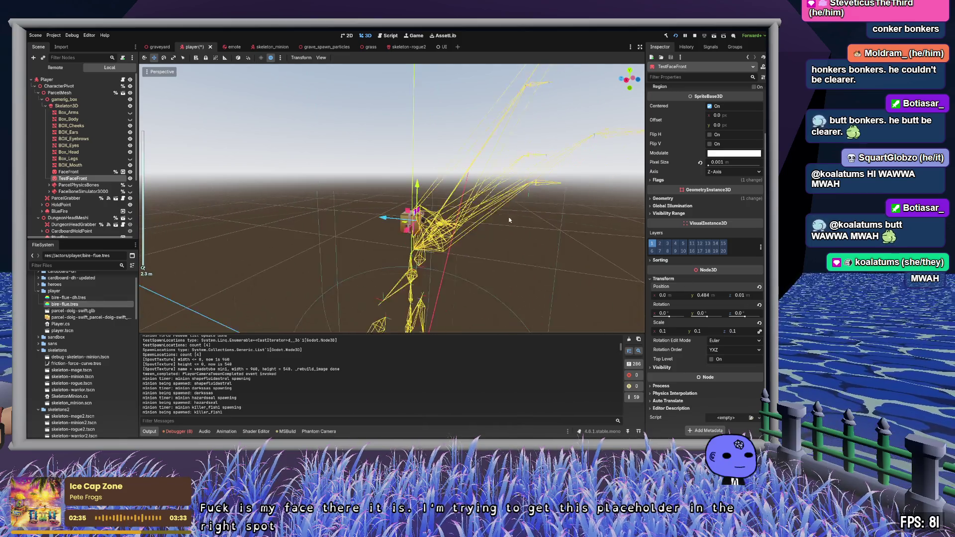
scroll(510, 220, "down", 3)
key("w")
key("s")
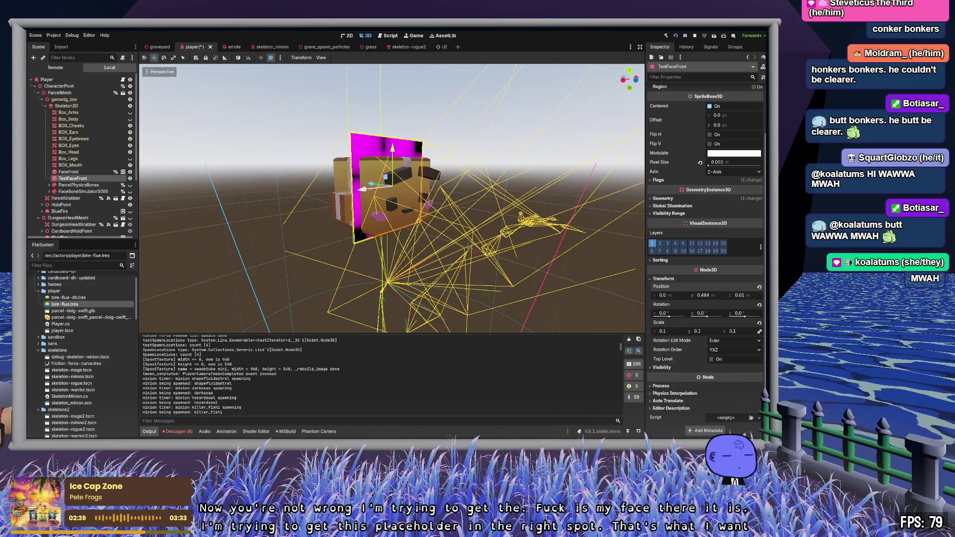
left_click_drag(379, 185, 390, 189)
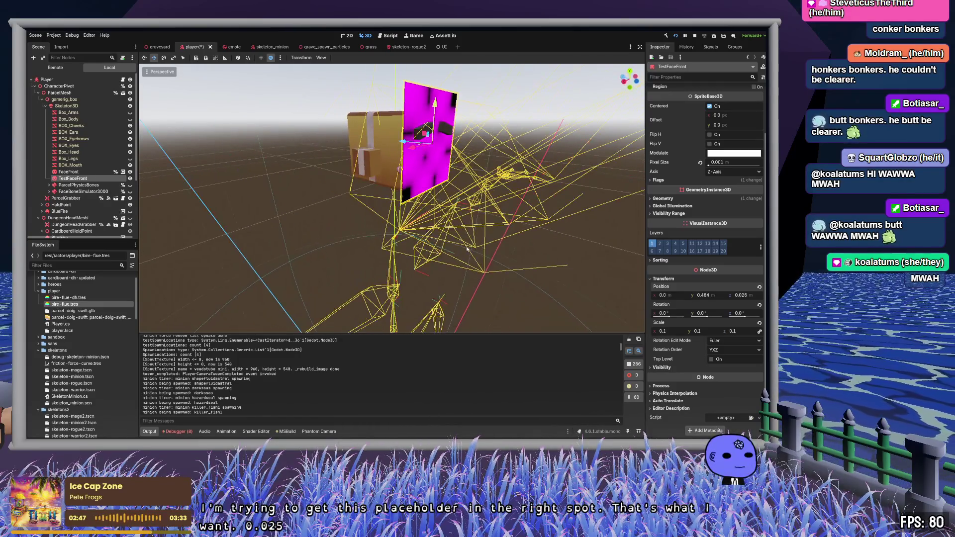
key("alt+Tab")
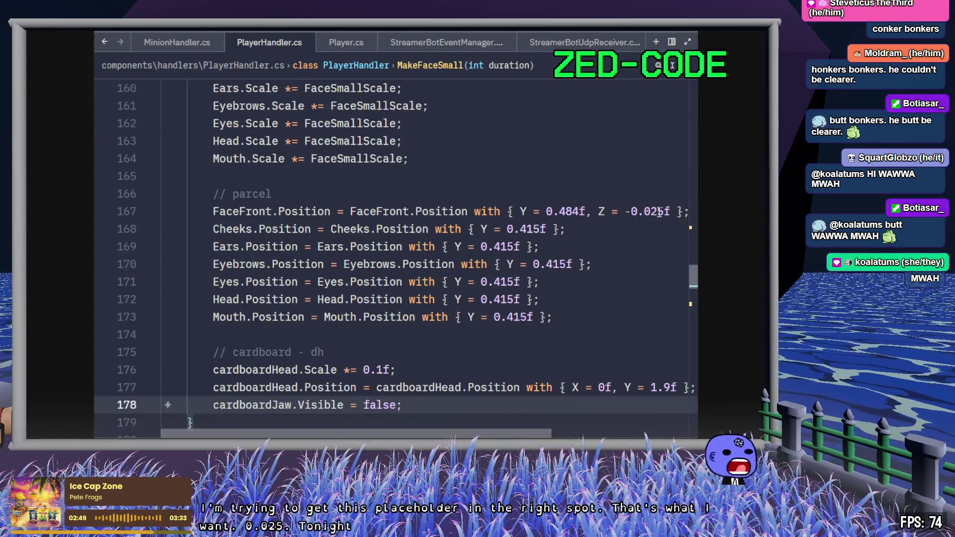
Take the 0.025 value from the FaceFront line and apply it as TestFaceFront's Z position in Godot.
left_click_drag(663, 213, 639, 211)
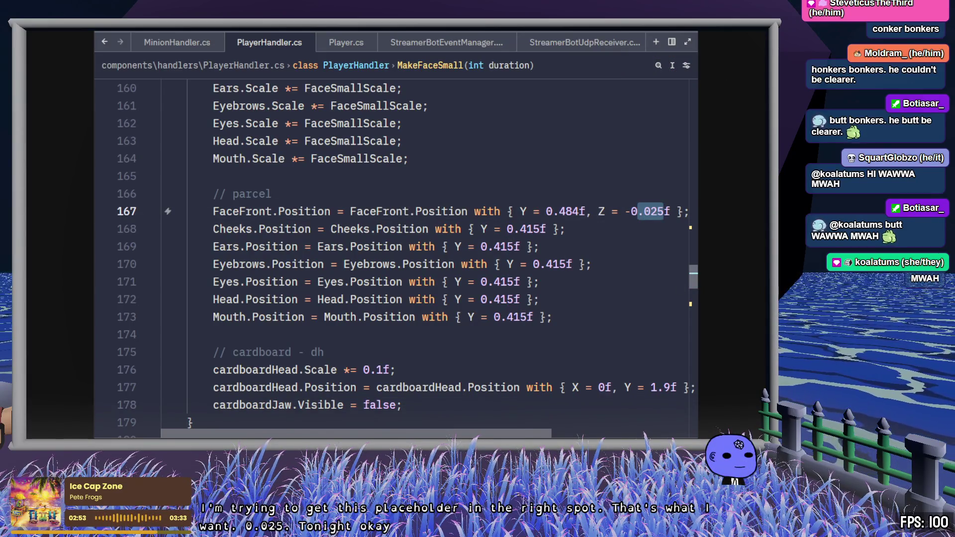
key("alt+Tab")
key("Return")
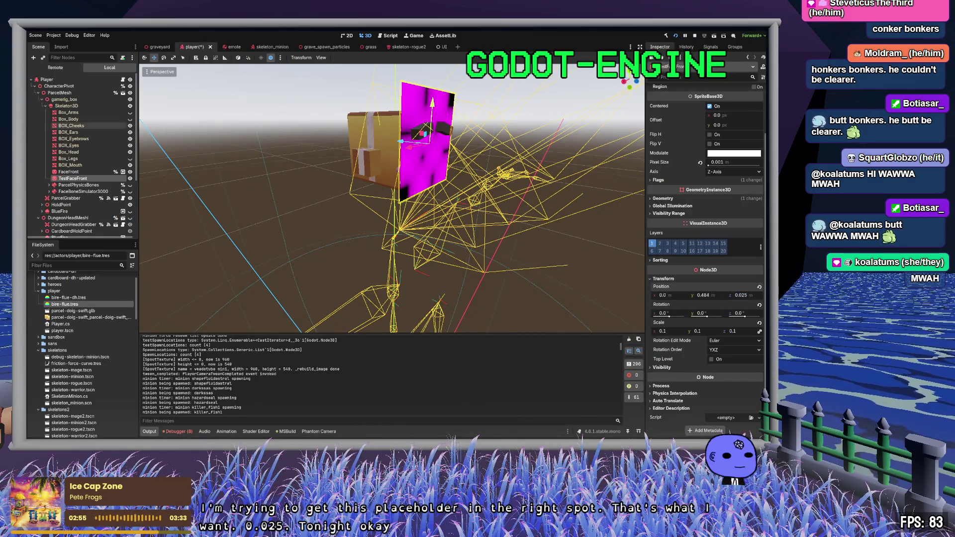
key("alt+Tab")
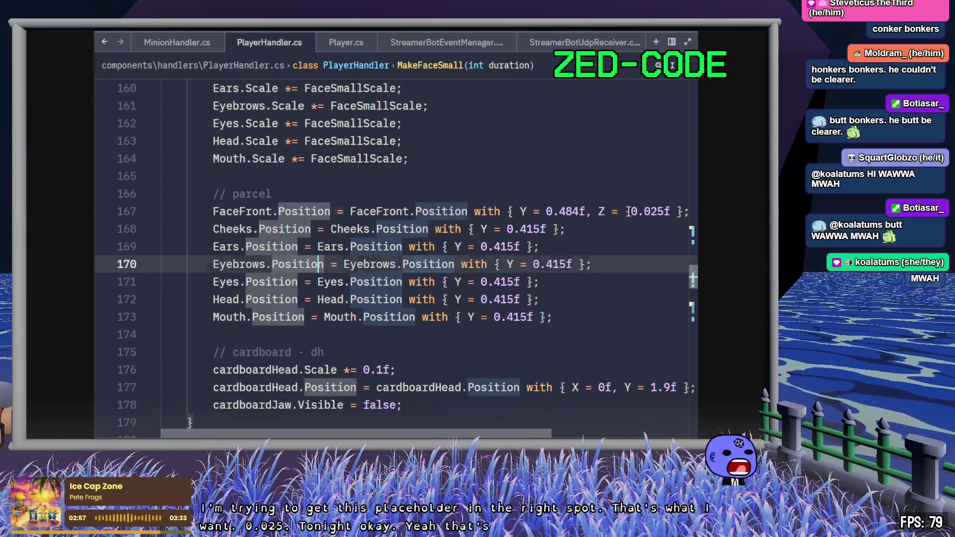
Delete the minus sign so FaceFront's Z offset in MakeFaceSmall becomes positive 0.025f.
scroll(602, 264, "up", 7)
scroll(604, 273, "down", 7)
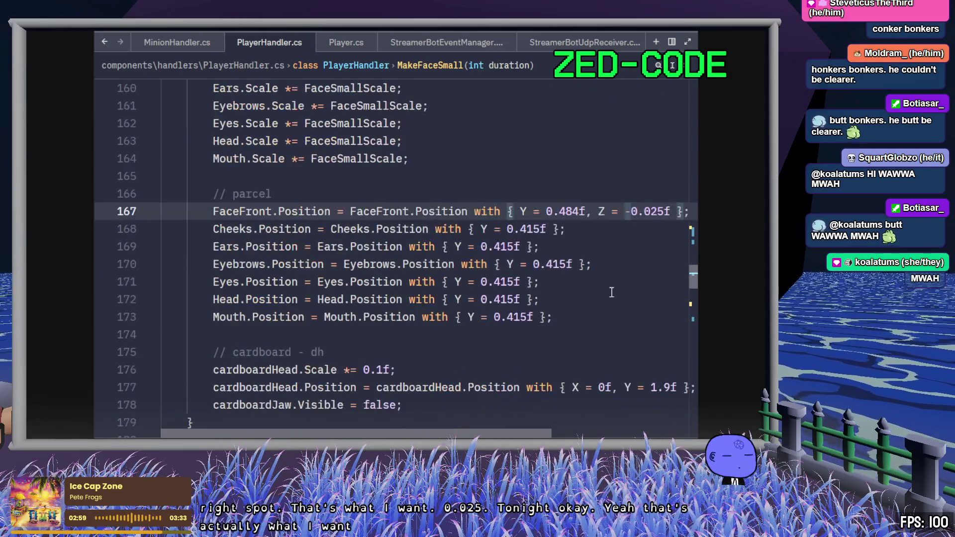
key("Delete")
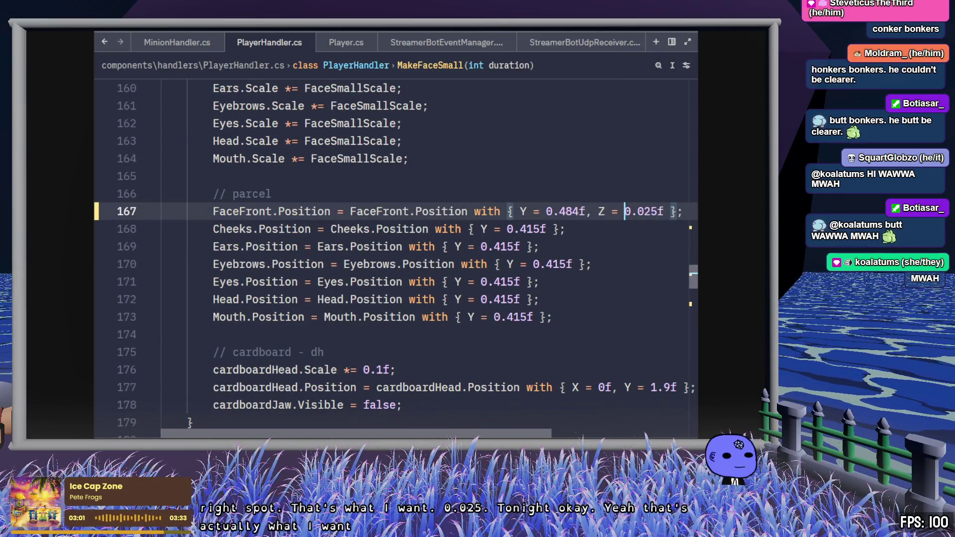
left_click(606, 232)
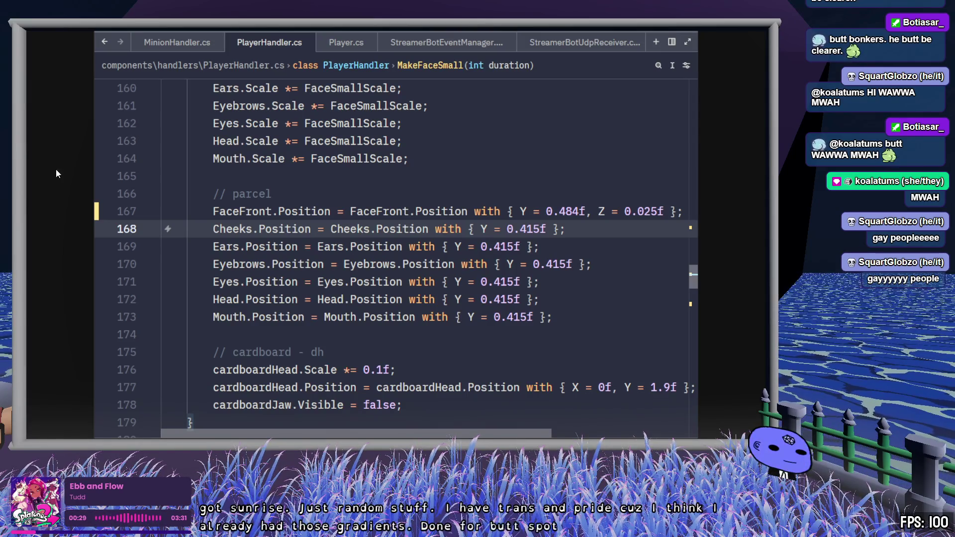
Make OnFaceTimeout reset FaceFront.Position to Y 0.663f, Z 0.25f.
key("Down")
key("Down")
key("Down")
scroll(605, 246, "down", 9)
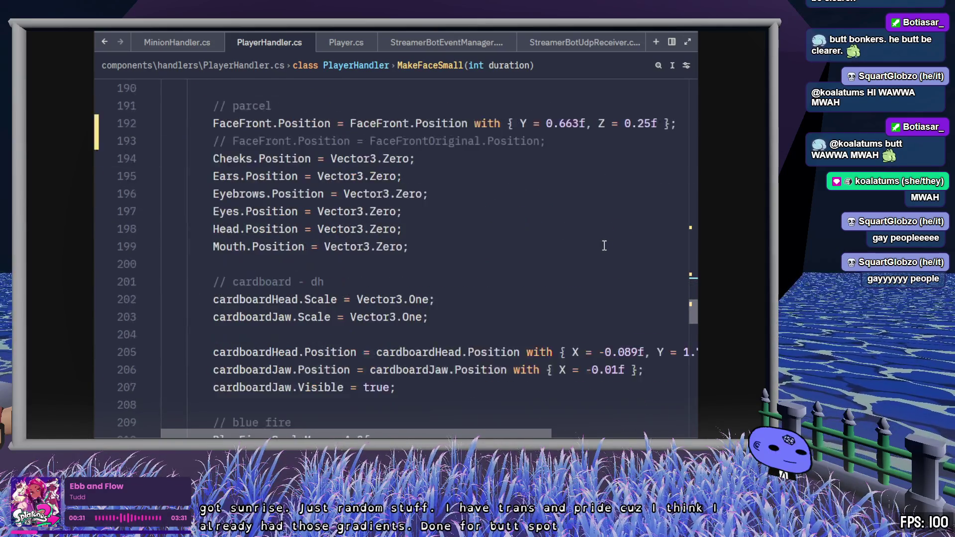
scroll(604, 246, "up", 3)
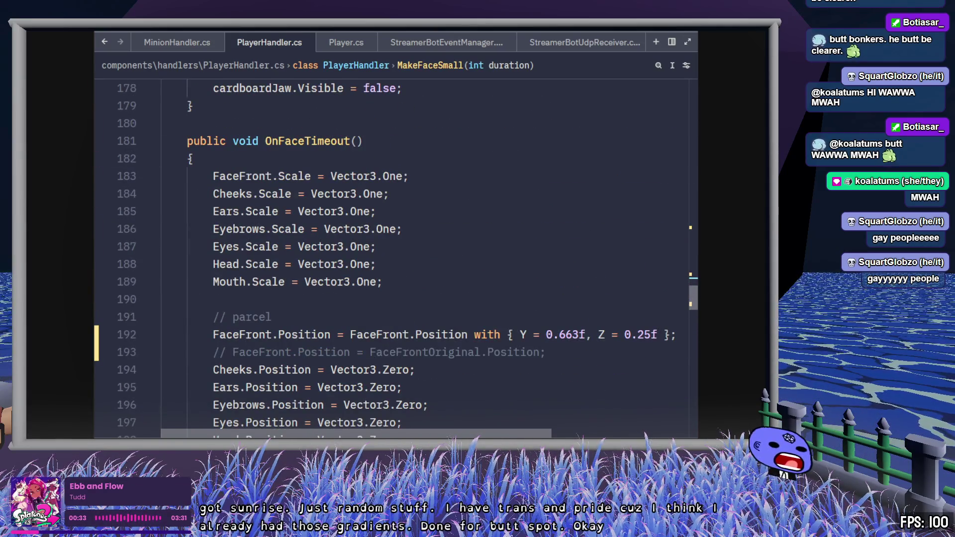
key("alt+Tab")
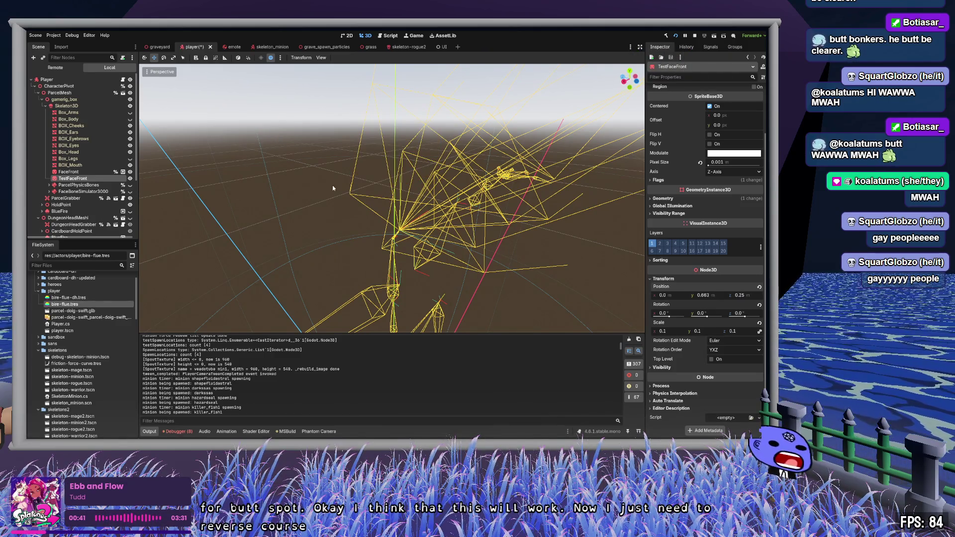
Restore the placeholder's scale to 1.0 and make Box_Arms and Box_Body visible again.
scroll(369, 190, "down", 5)
key("ctrl+z")
scroll(369, 190, "up", 3)
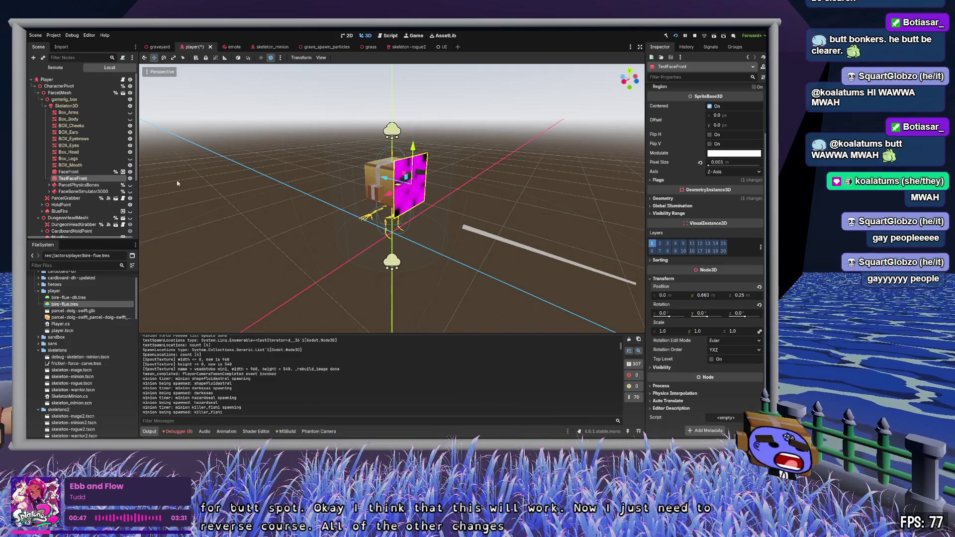
left_click(130, 112)
left_click(130, 119)
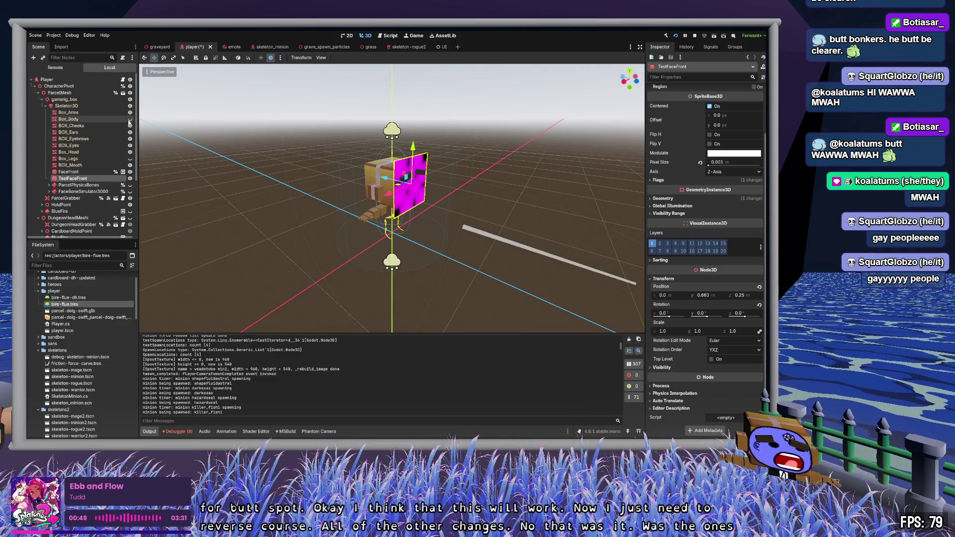
left_click(299, 150)
Hide the TestFaceFront placeholder and turn the BlueFire effect on.
scroll(393, 199, "up", 2)
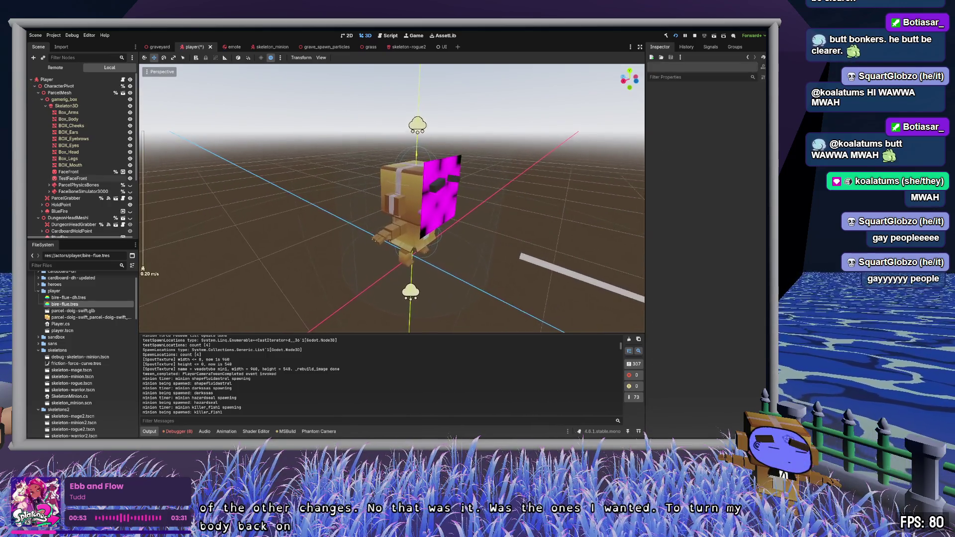
scroll(392, 199, "down", 2)
key("w")
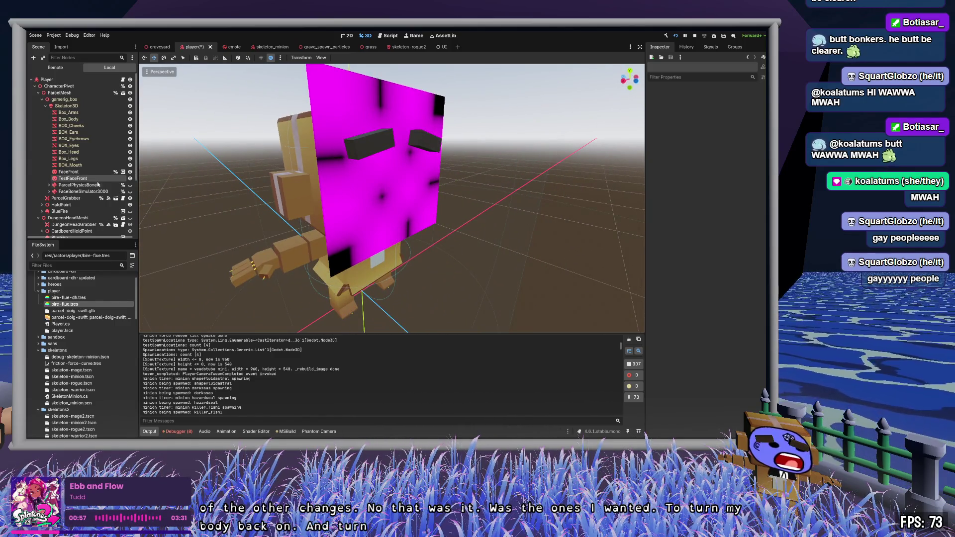
left_click(129, 179)
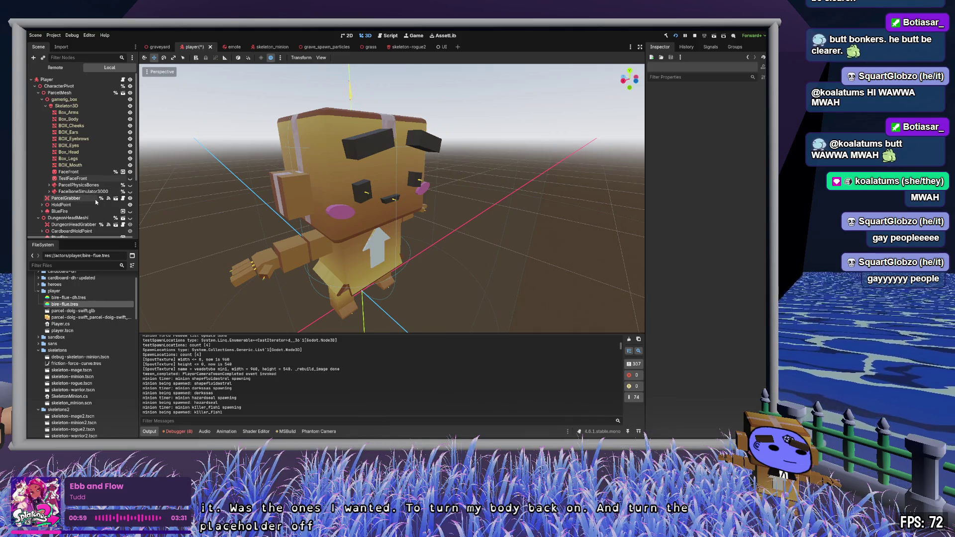
left_click(130, 211)
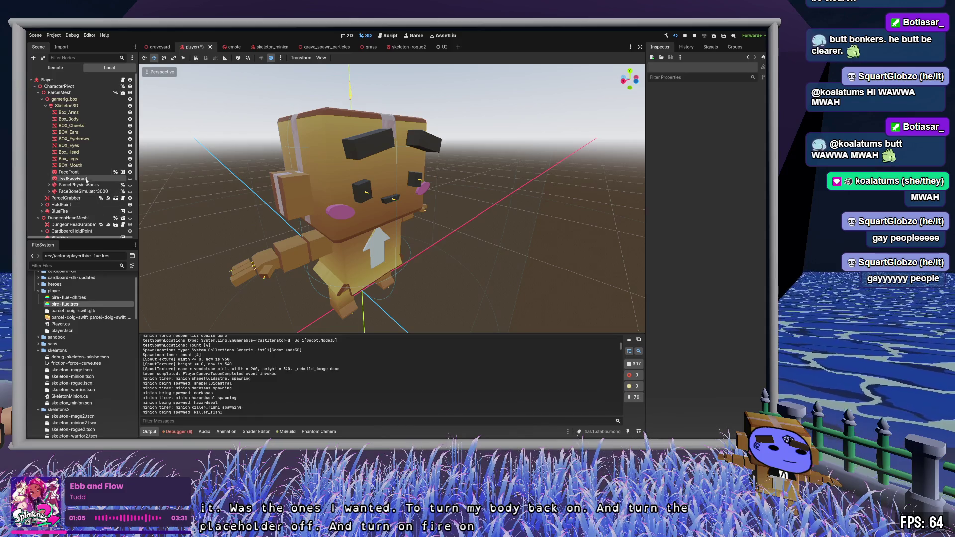
left_click(130, 178)
left_click(130, 178)
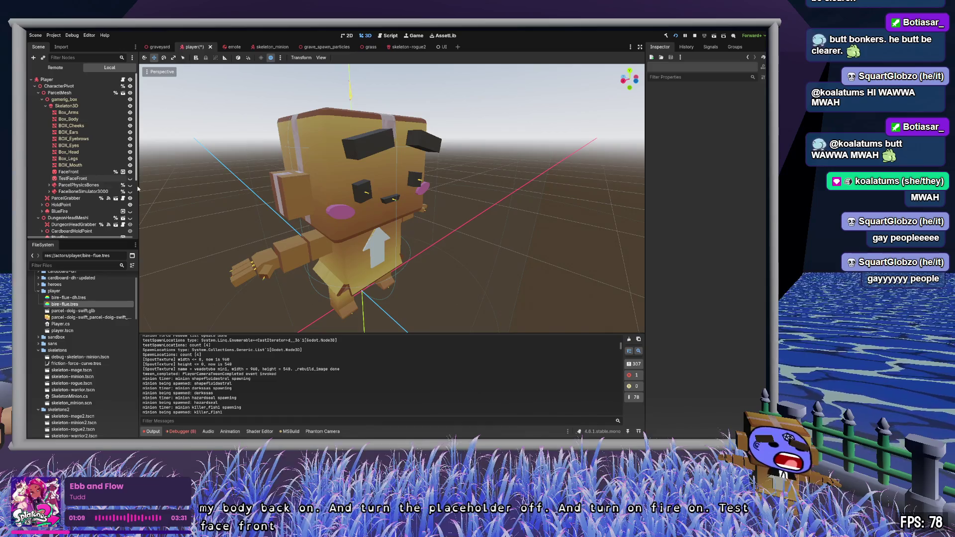
Select ParcelPhysicsBones to view its SkeletonModifier3D properties, briefly toggling its bone shapes and active flag.
left_click(130, 185)
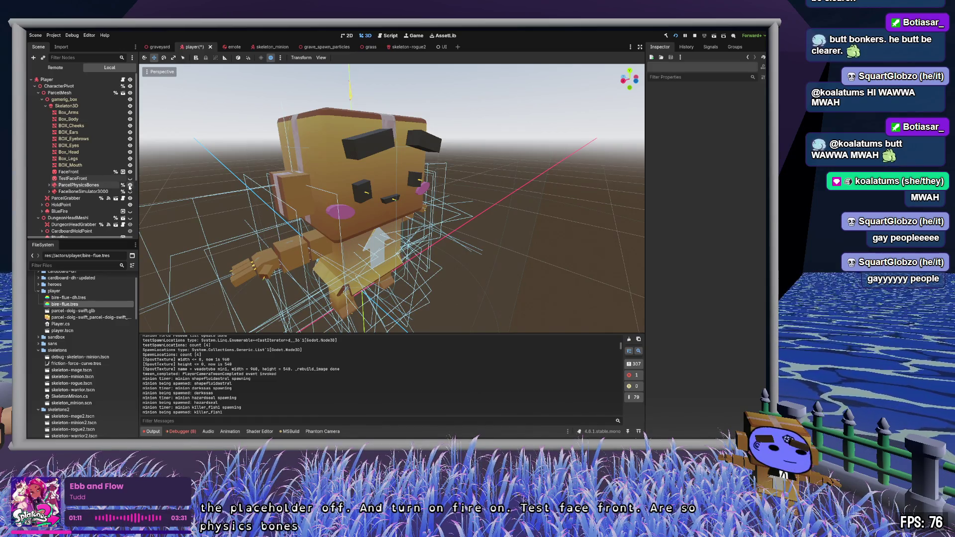
left_click(130, 185)
left_click(50, 185)
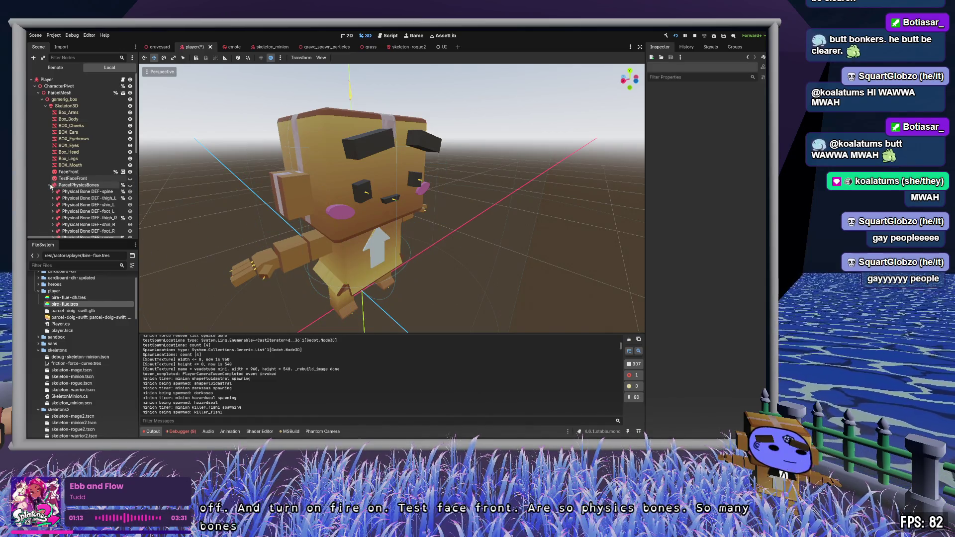
left_click(50, 185)
left_click(78, 185)
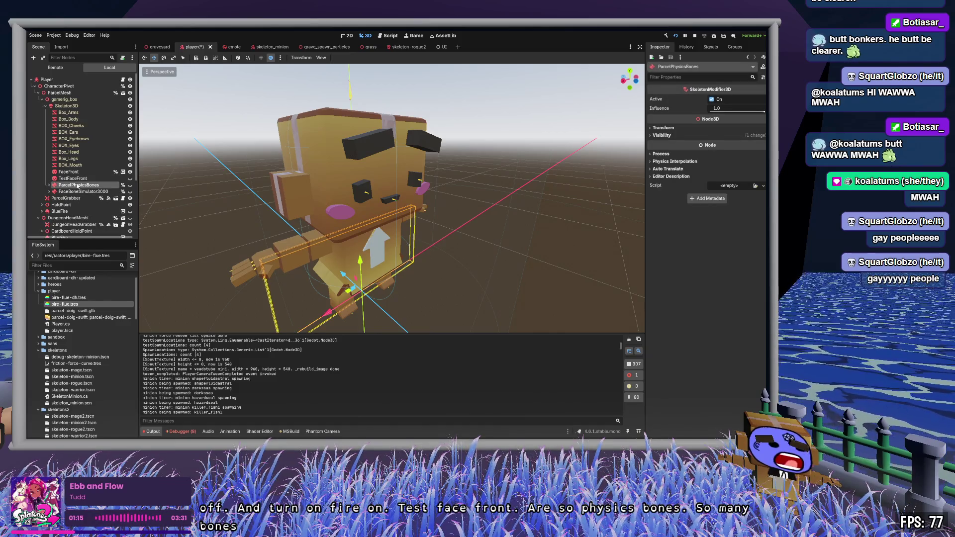
left_click(712, 100)
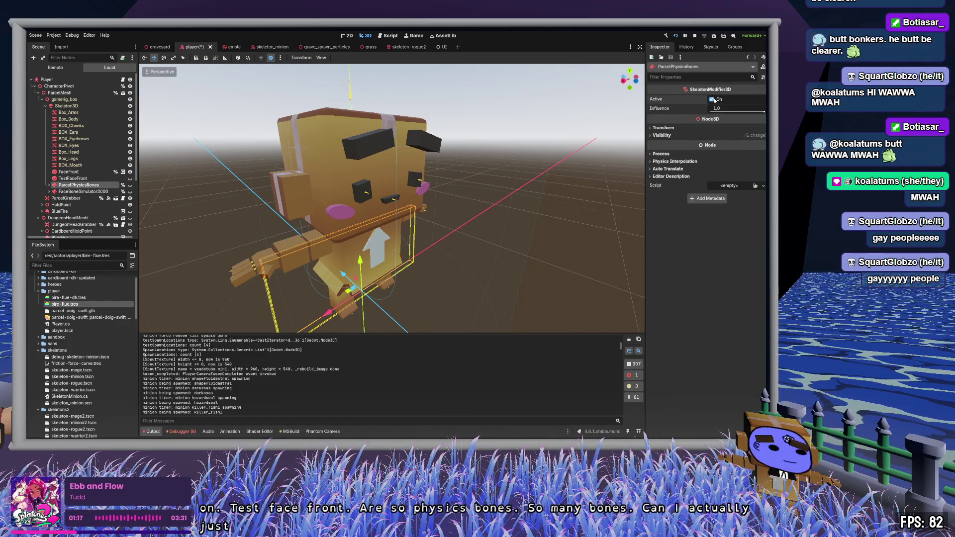
left_click(73, 192)
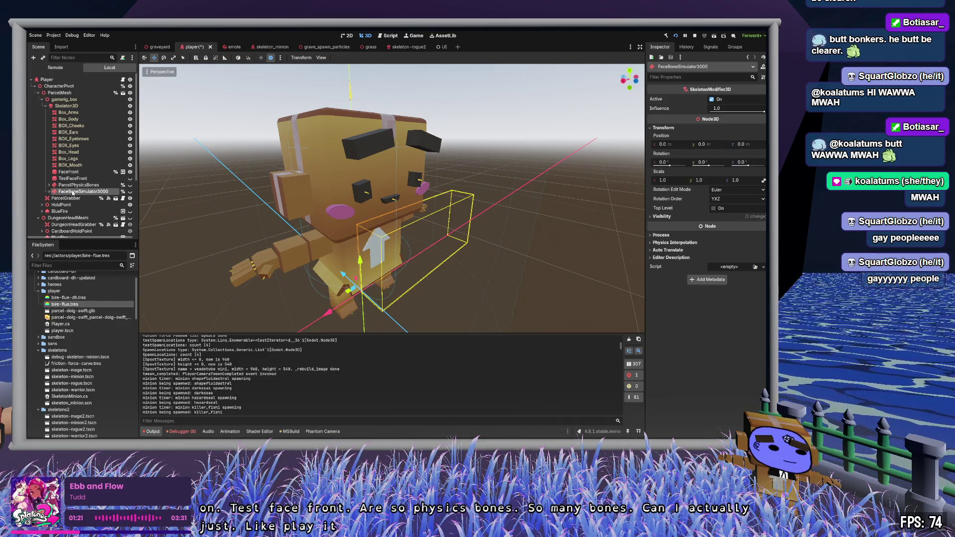
left_click(79, 186)
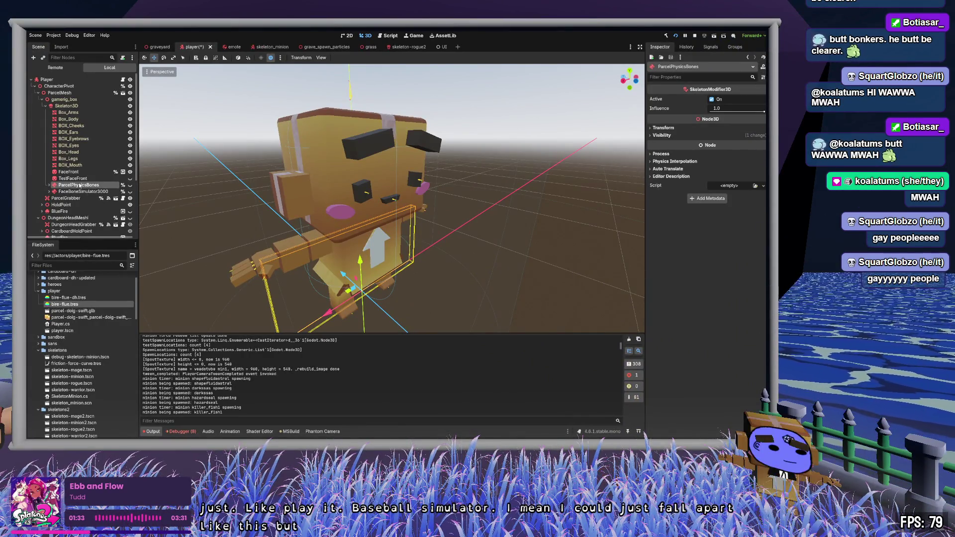
Expand ParcelPhysicsBones and inspect each physical bone, from DEF-spine through the left hand.
left_click(49, 186)
scroll(75, 189, "down", 4)
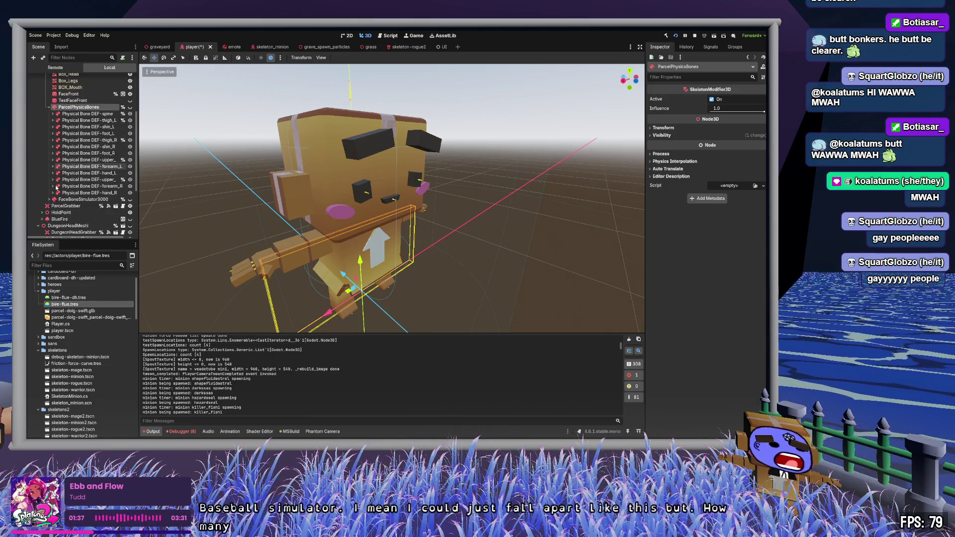
left_click(95, 134)
left_click(97, 141)
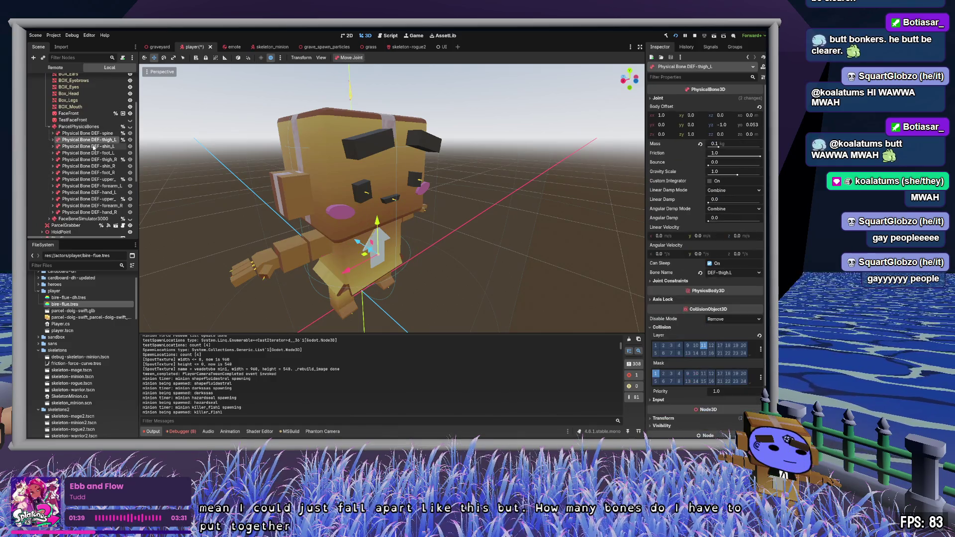
left_click(95, 147)
left_click(93, 153)
left_click(92, 159)
left_click(90, 166)
left_click(88, 172)
left_click(88, 179)
left_click(86, 186)
left_click(85, 193)
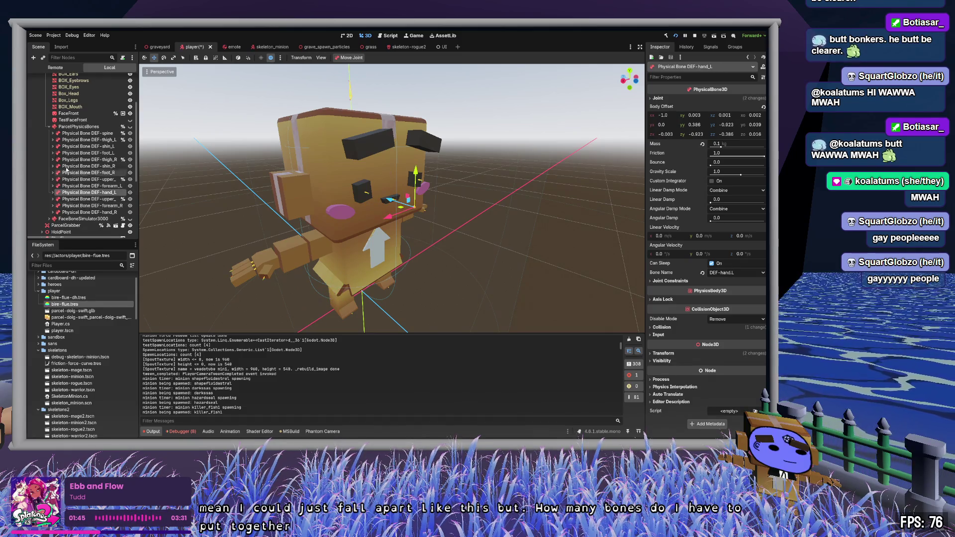
Collapse ParcelPhysicsBones, Skeleton3D and gamerig_box, then select the BlueFire particle node.
left_click(49, 126)
scroll(80, 169, "up", 3)
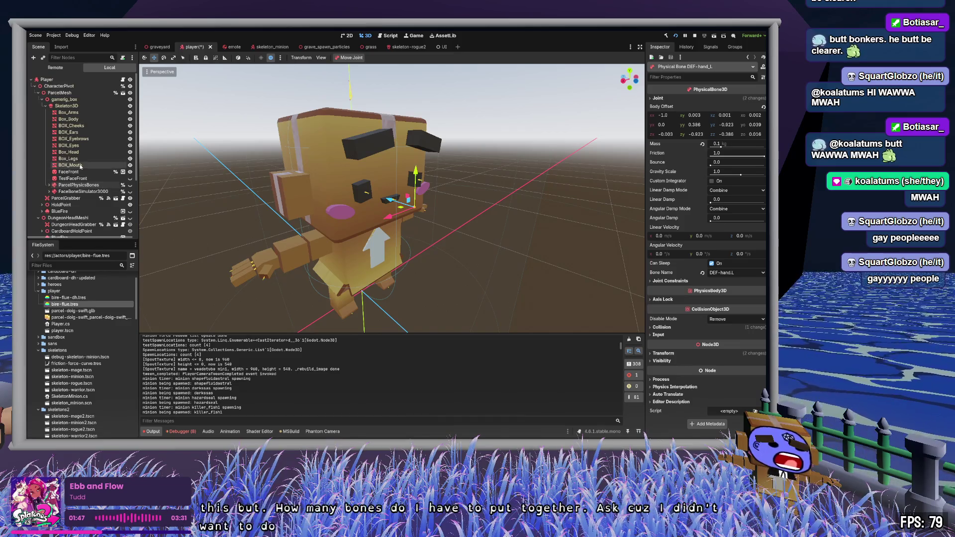
left_click(44, 106)
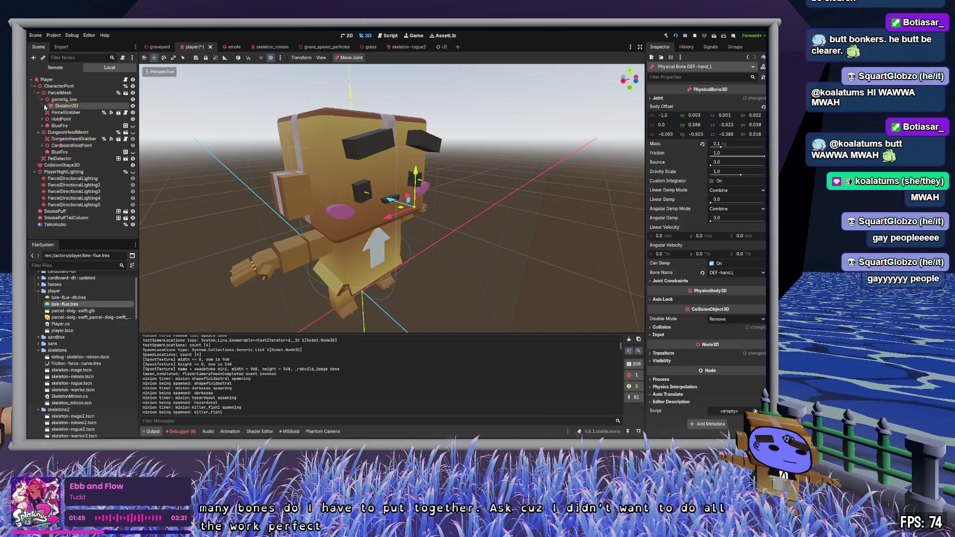
left_click(42, 99)
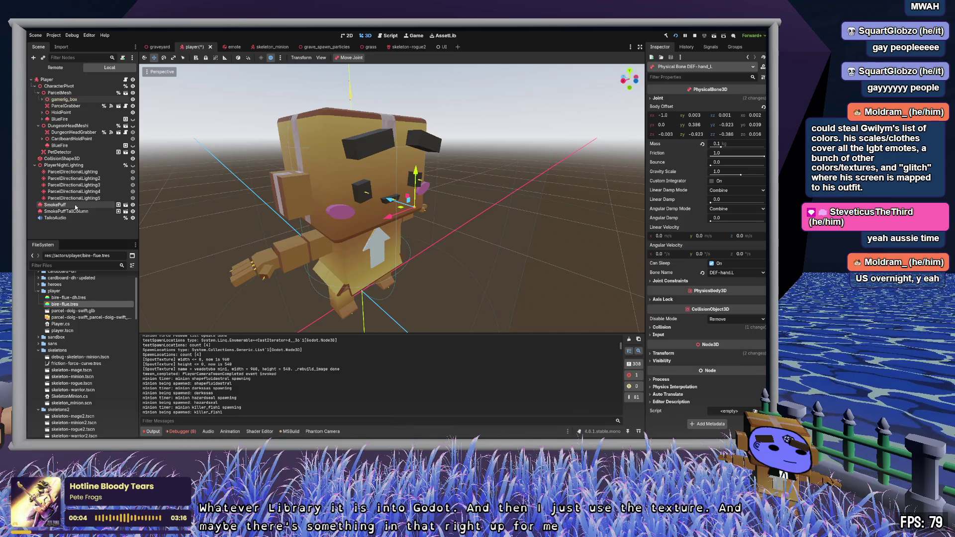
left_click(90, 145)
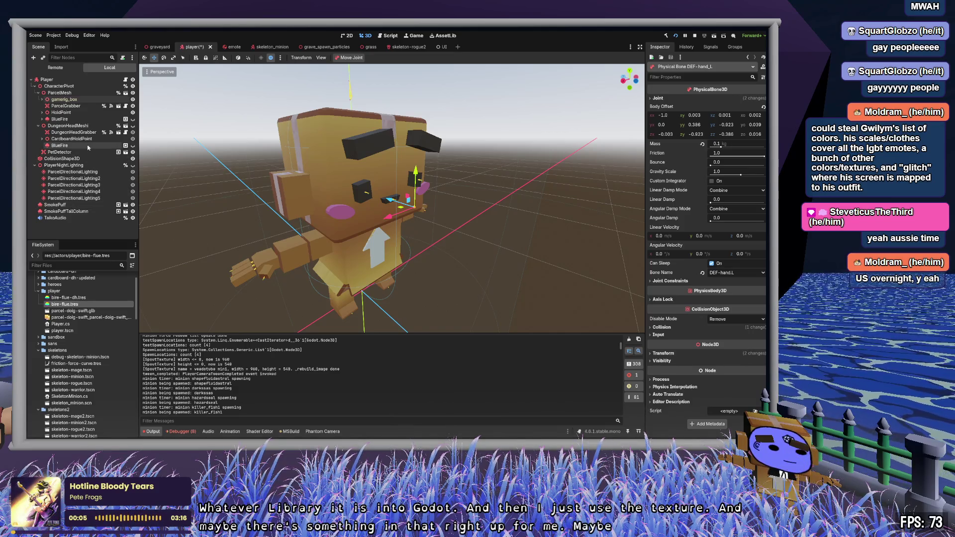
Leave BlueFire hidden after a quick preview, fold Process Material, and save the player scene.
left_click(133, 146)
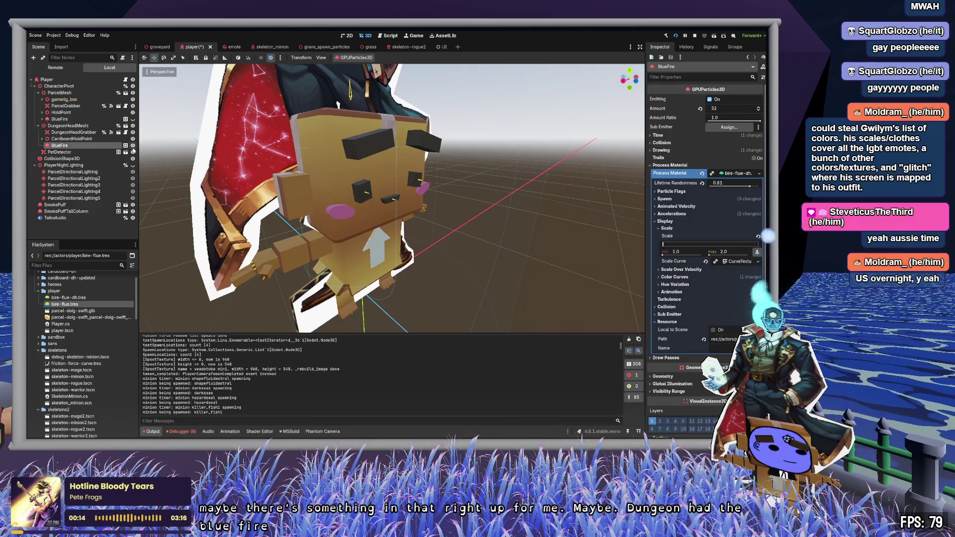
left_click(133, 145)
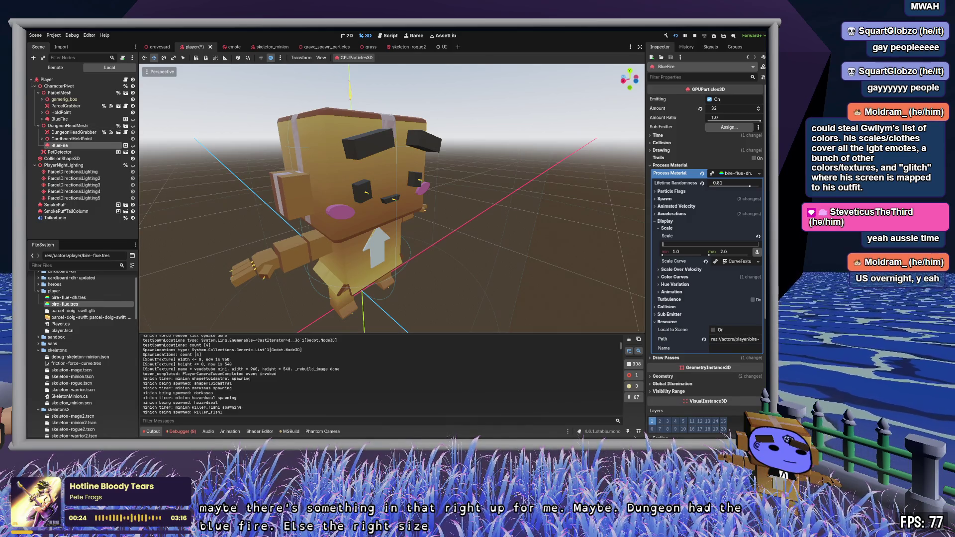
left_click(742, 174)
left_click(632, 193)
key("ctrl+s")
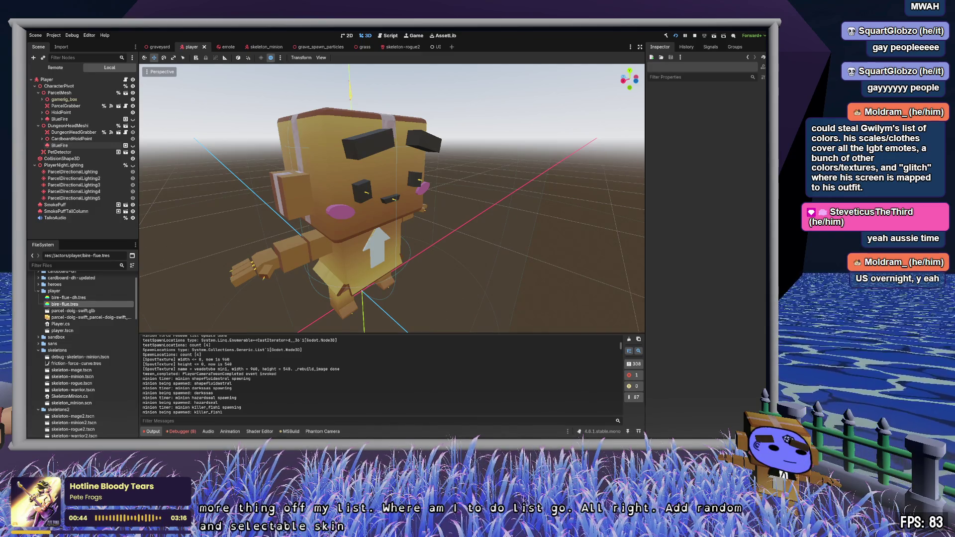
Close the PlayerHandler.cs and Player.cs tabs in Zed.
key("alt+Tab")
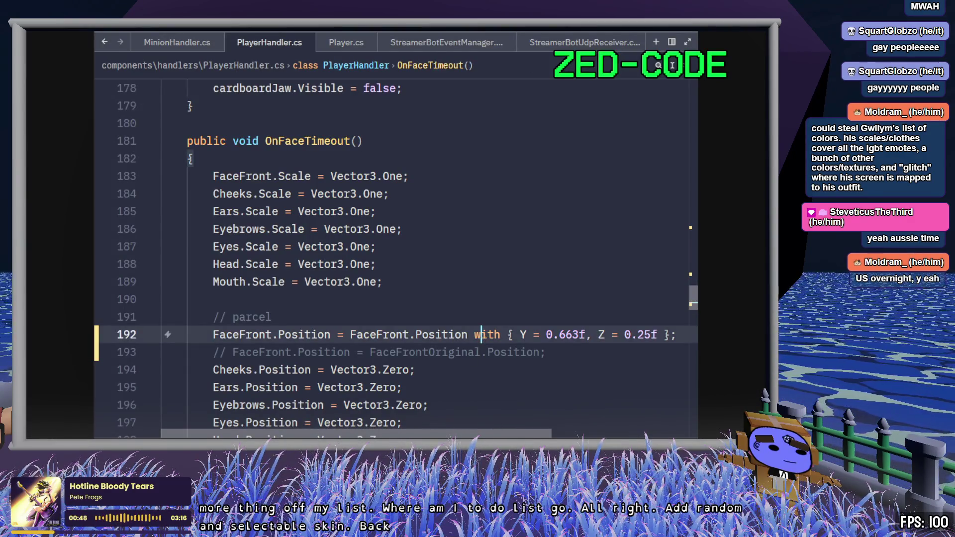
middle_click(271, 43)
middle_click(257, 50)
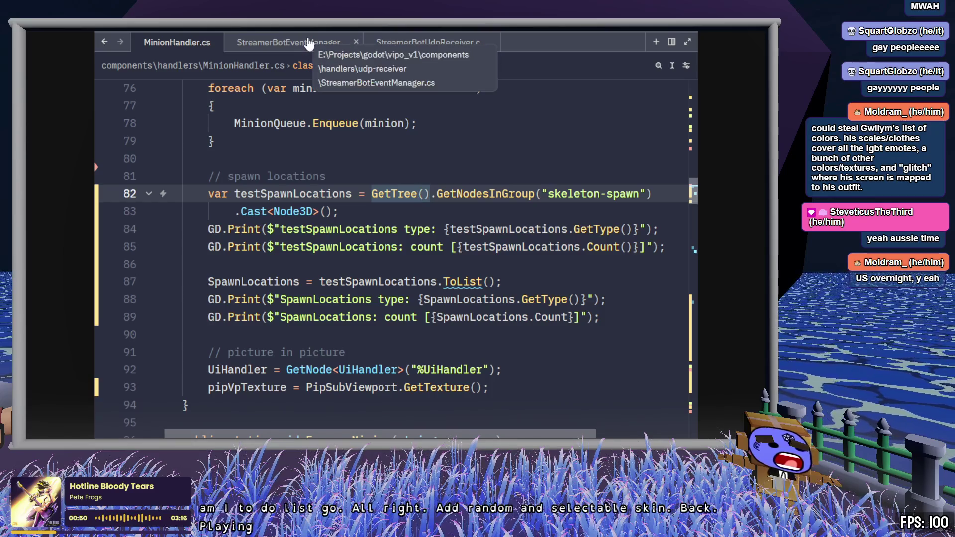
Read through MinionHandler.cs from line 87 down to ForceMinionRespawn, then return to Godot.
left_click(535, 281)
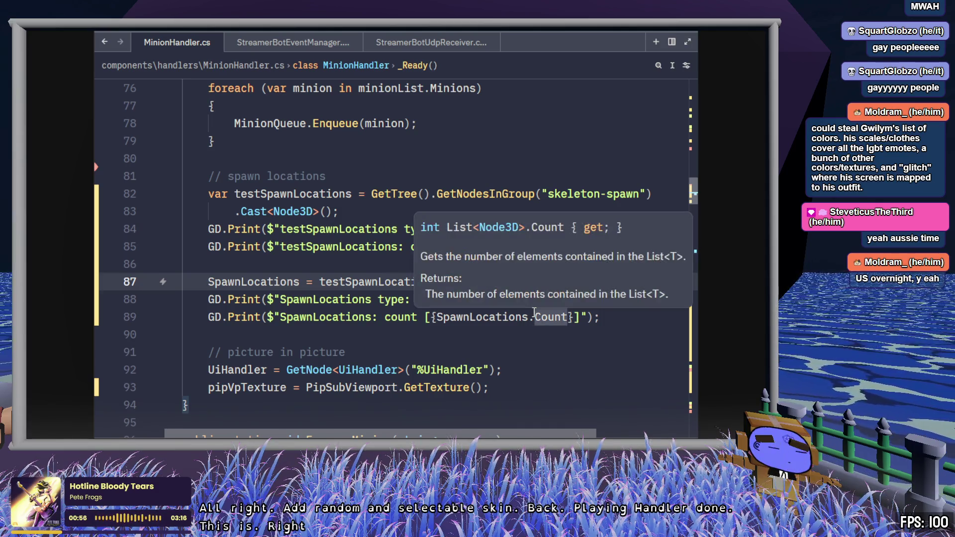
scroll(573, 341, "down", 5)
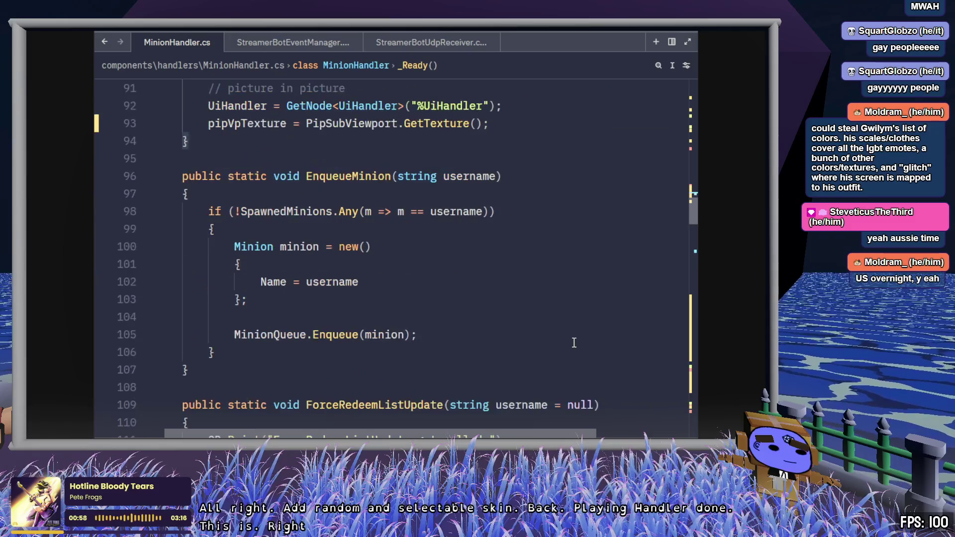
scroll(466, 308, "down", 9)
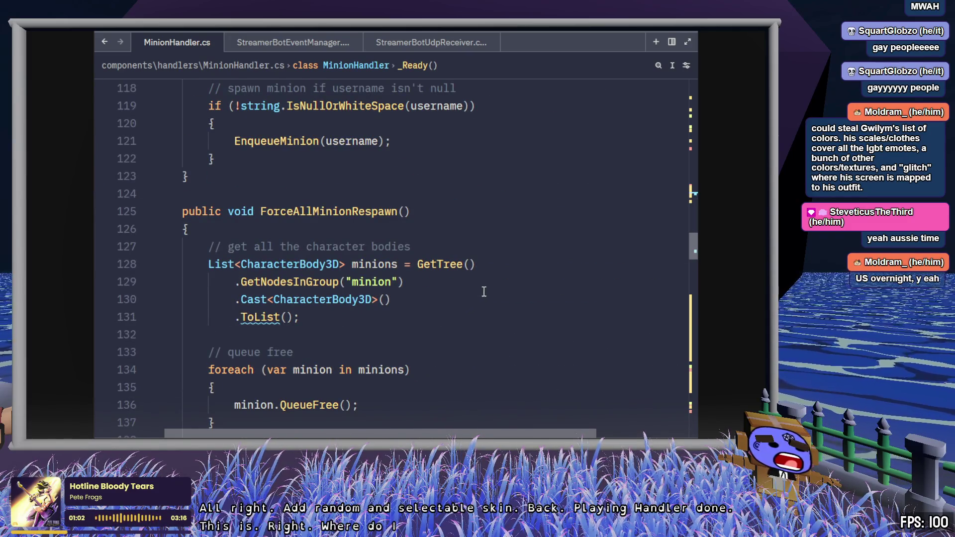
scroll(484, 291, "down", 7)
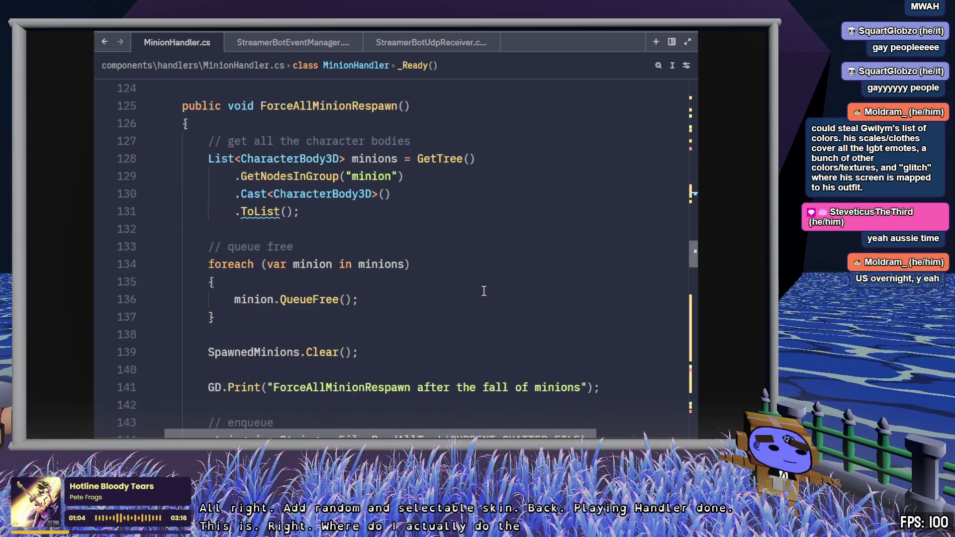
scroll(488, 289, "down", 8)
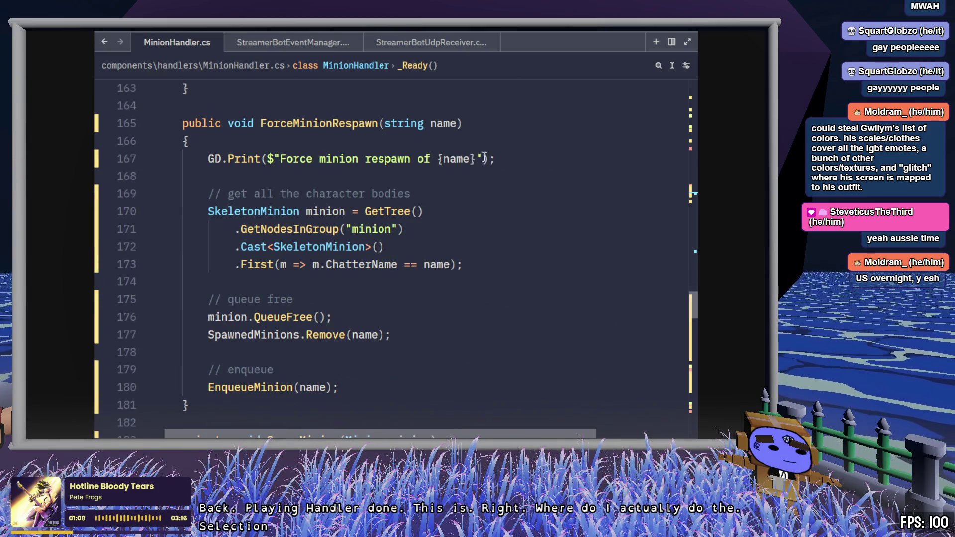
key("alt+Tab")
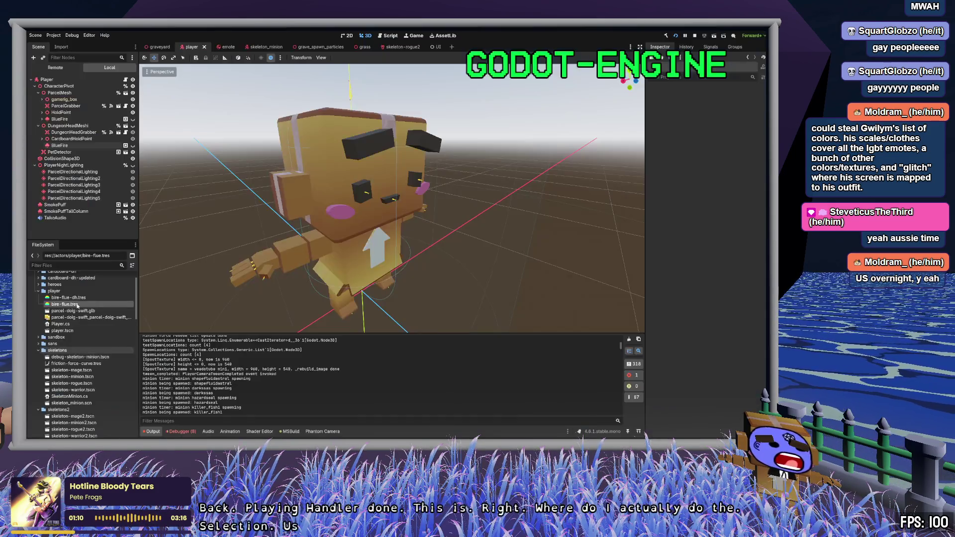
Select minion-redeems-data.txt in components/minions and switch back to Zed.
scroll(91, 417, "down", 3)
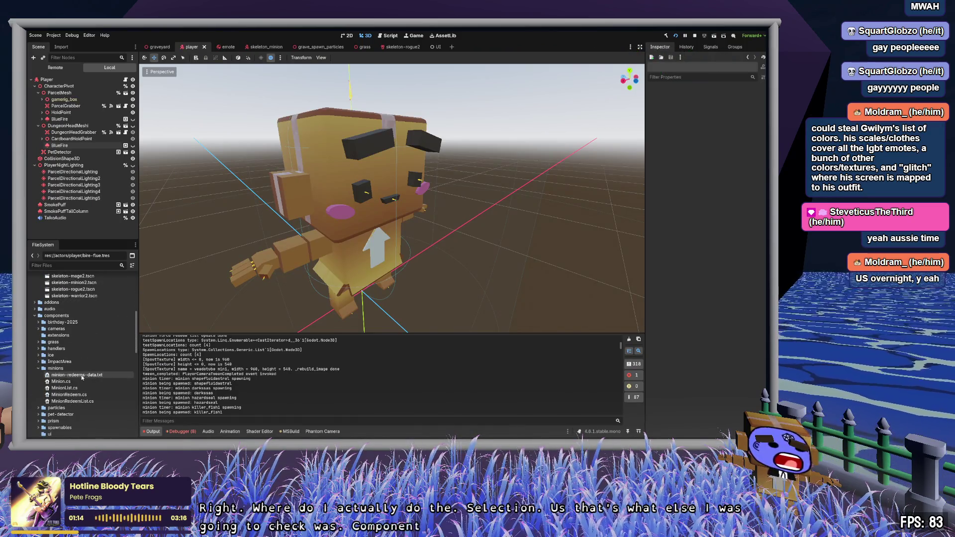
left_click(83, 375)
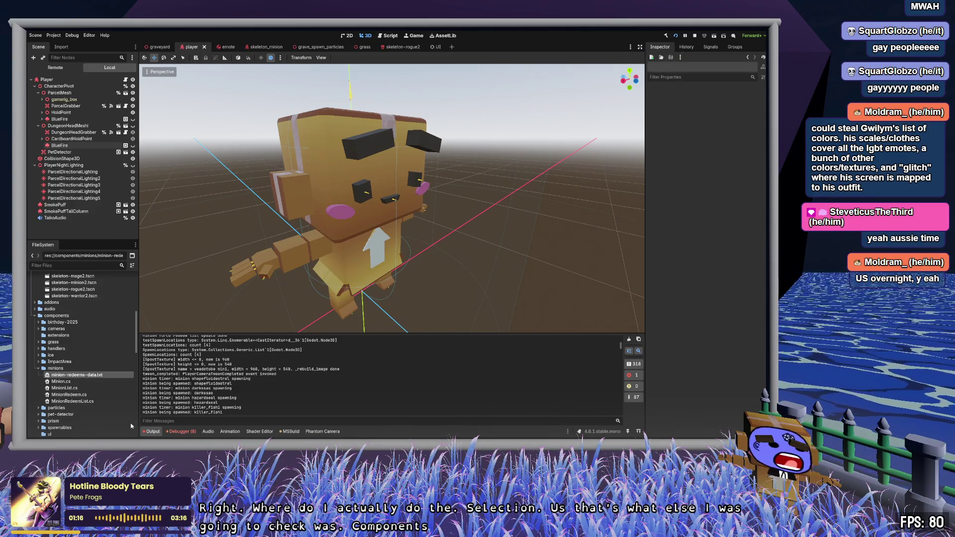
key("alt+Tab")
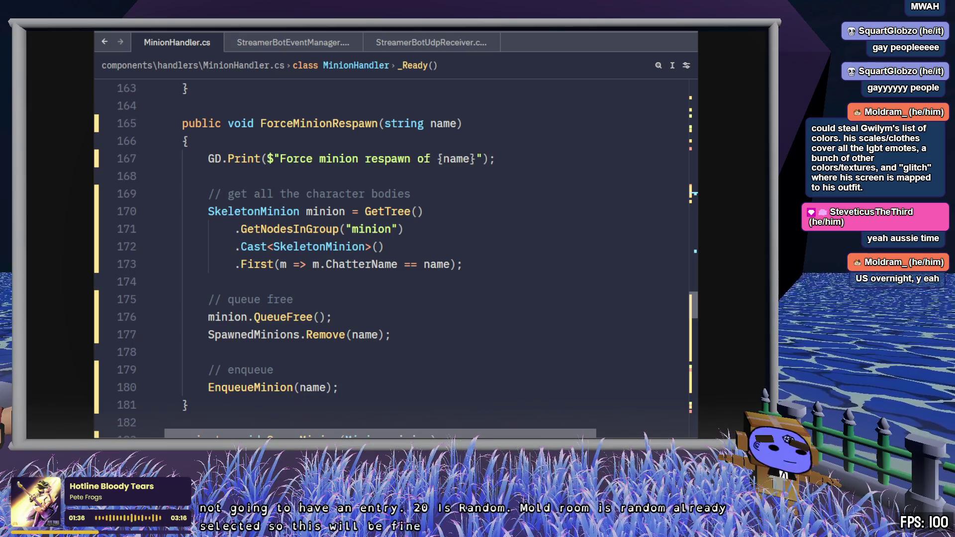
Glance at the Godot editor, then select the ForceMinionRespawn method name in MinionHandler.cs.
key("alt+Tab")
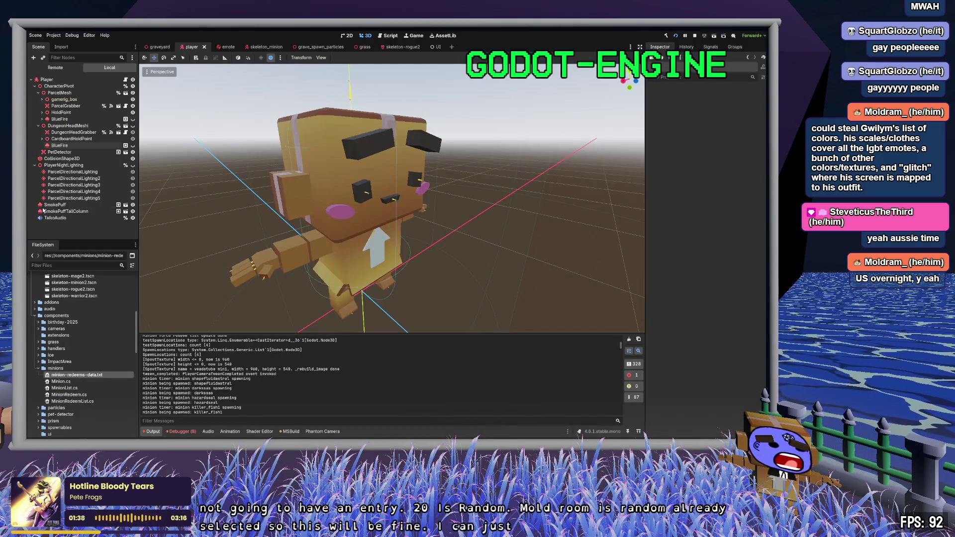
key("alt+Tab")
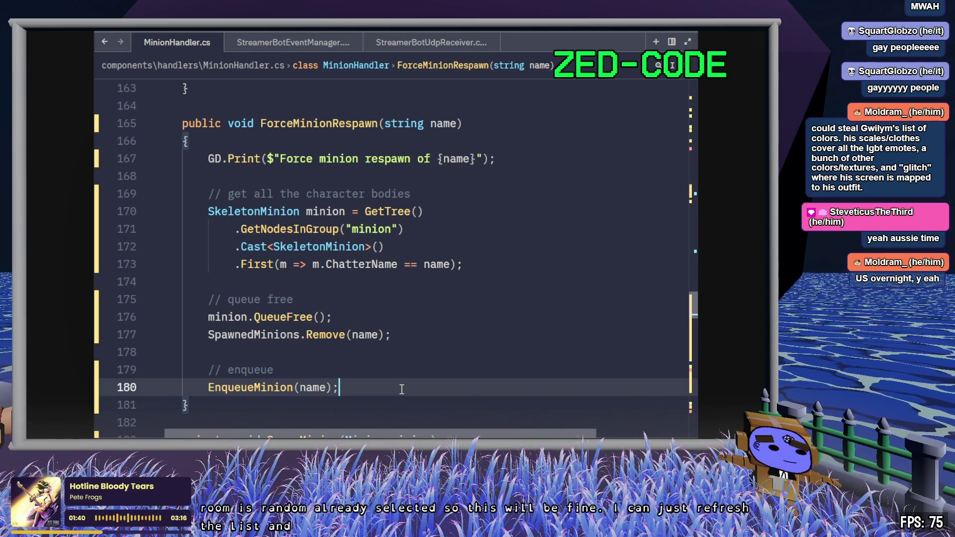
scroll(402, 389, "down", 3)
scroll(402, 389, "up", 4)
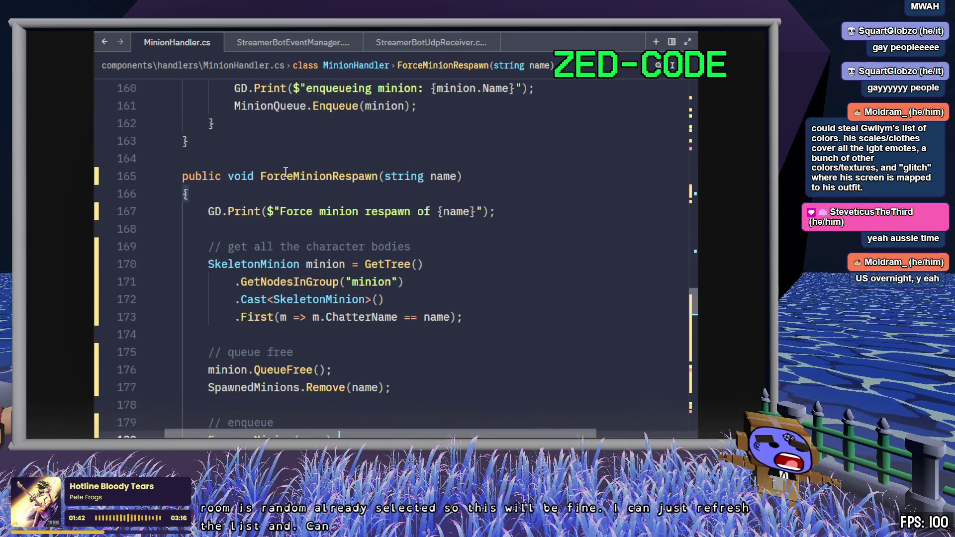
scroll(283, 176, "down", 1)
double_click(303, 123)
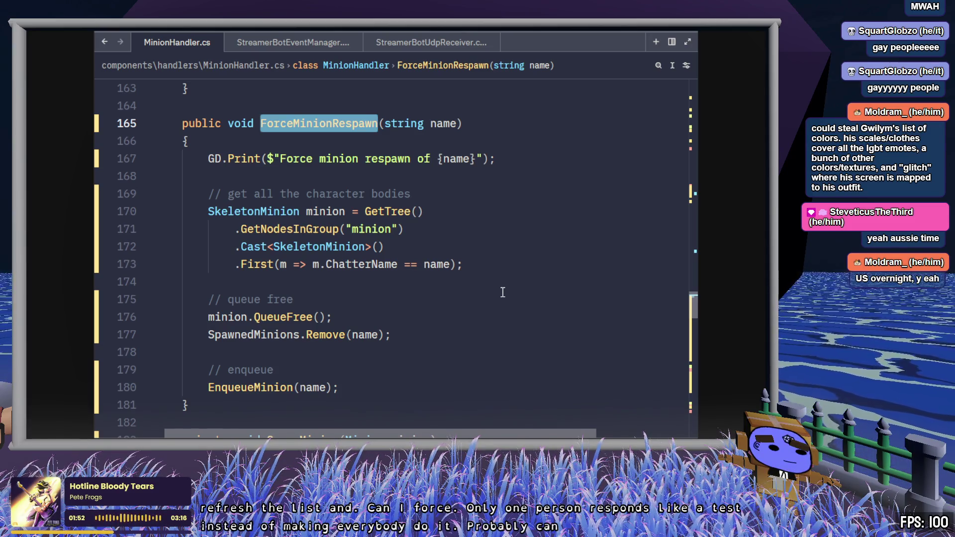
Put the caret in the empty `if (redeemSkin == "random")` block below the `// TODO - random skin` comment.
scroll(503, 293, "down", 1)
scroll(503, 292, "down", 5)
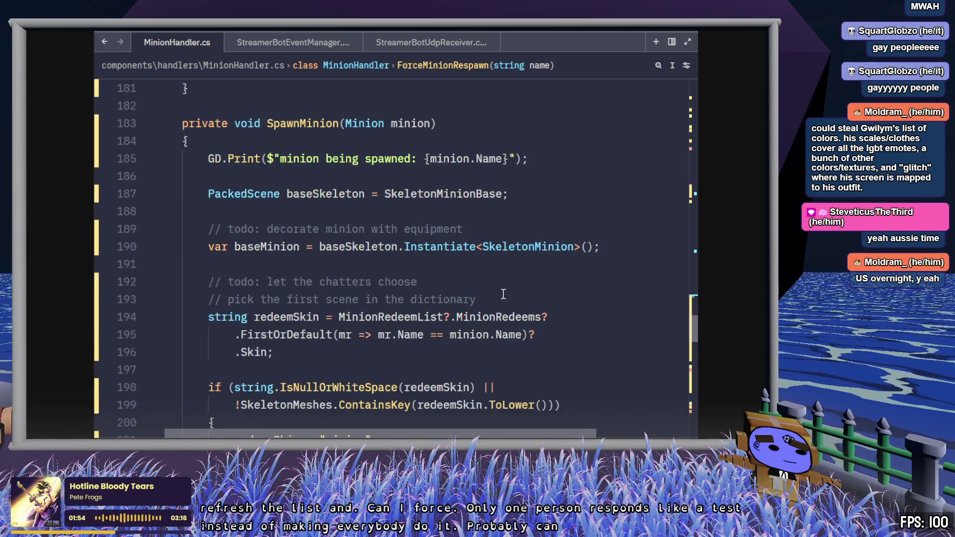
scroll(503, 294, "down", 3)
scroll(503, 294, "down", 2)
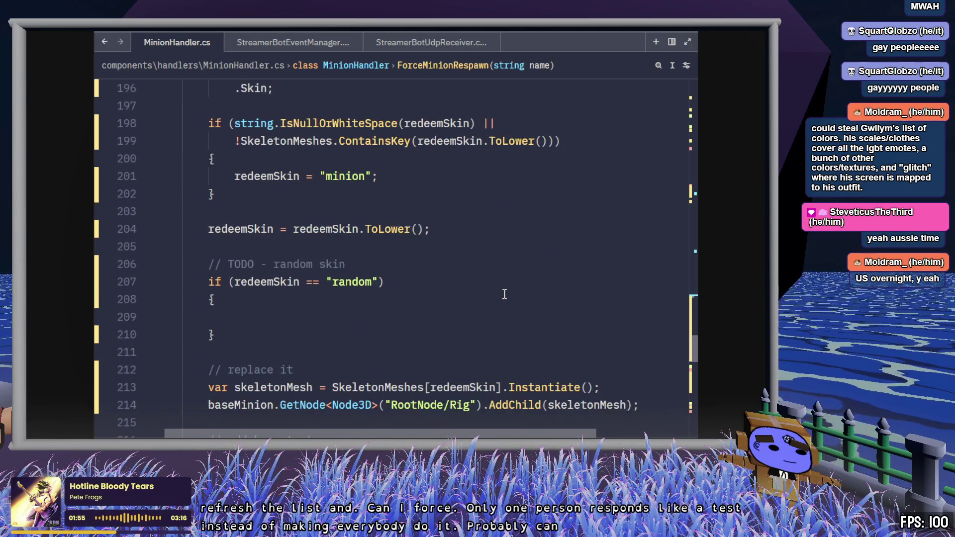
left_click(417, 317)
left_click(426, 279)
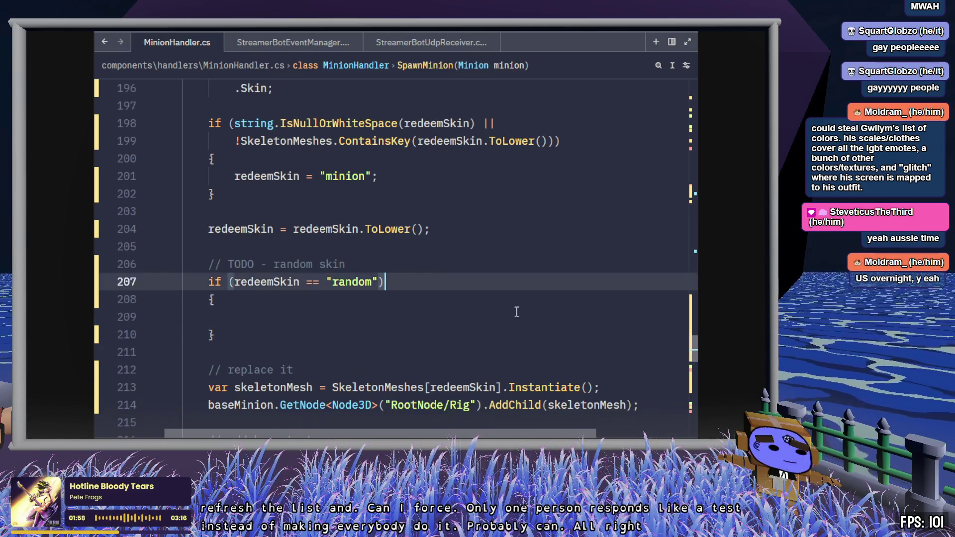
left_click(433, 316)
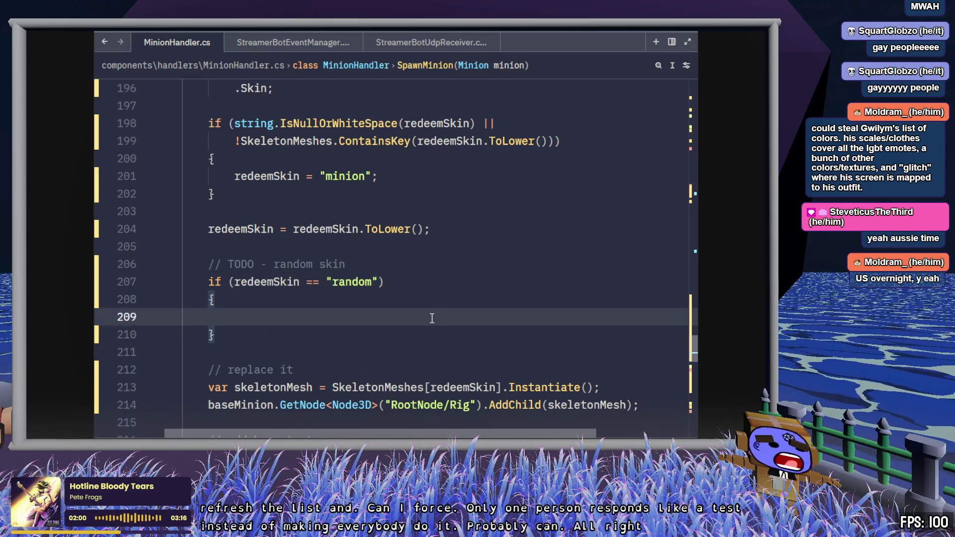
Check the skeleton mesh lookup, then return to the empty line in the random block.
left_click(445, 302)
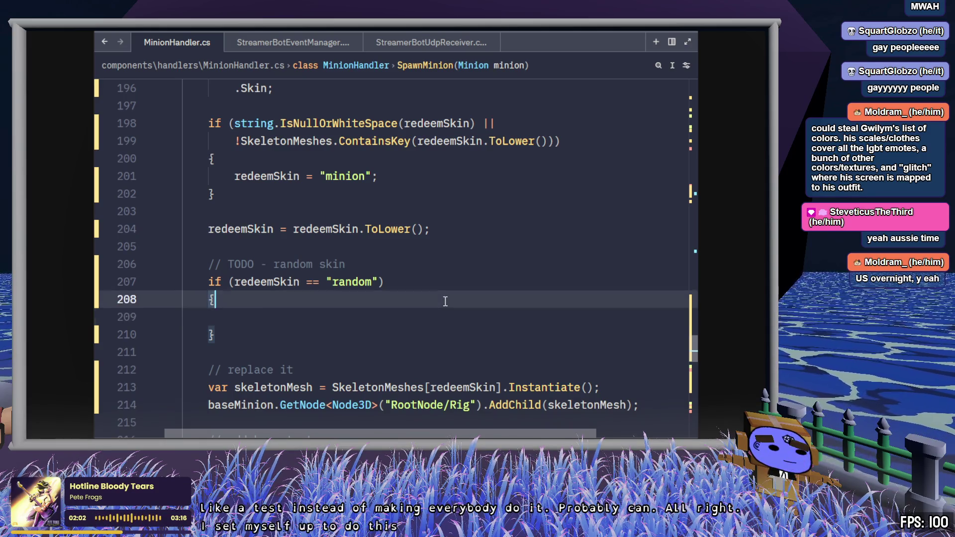
key("Return")
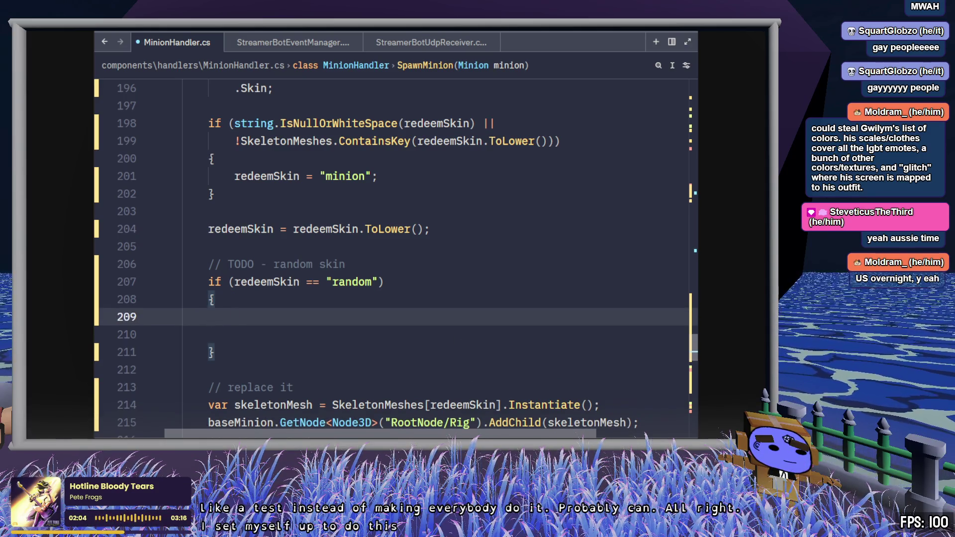
key("ctrl+z")
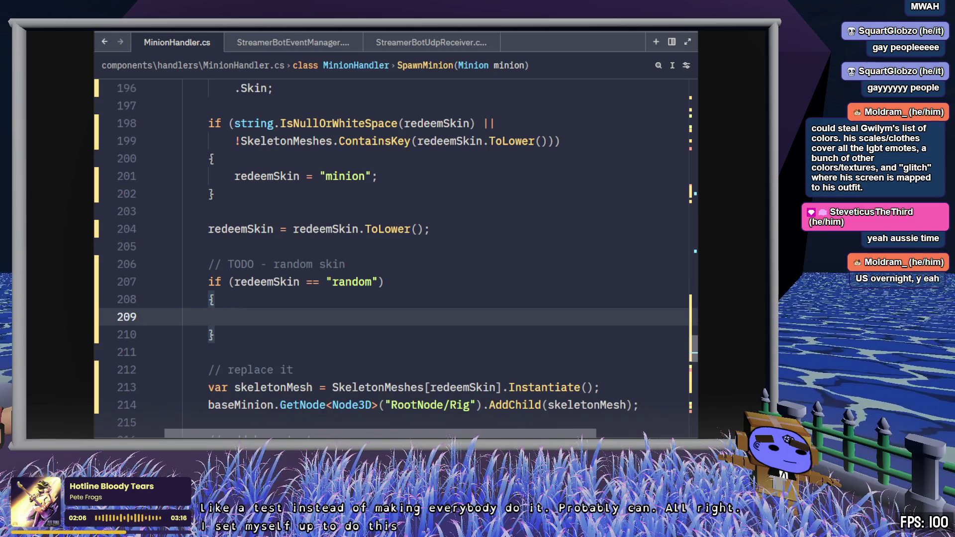
scroll(480, 264, "down", 2)
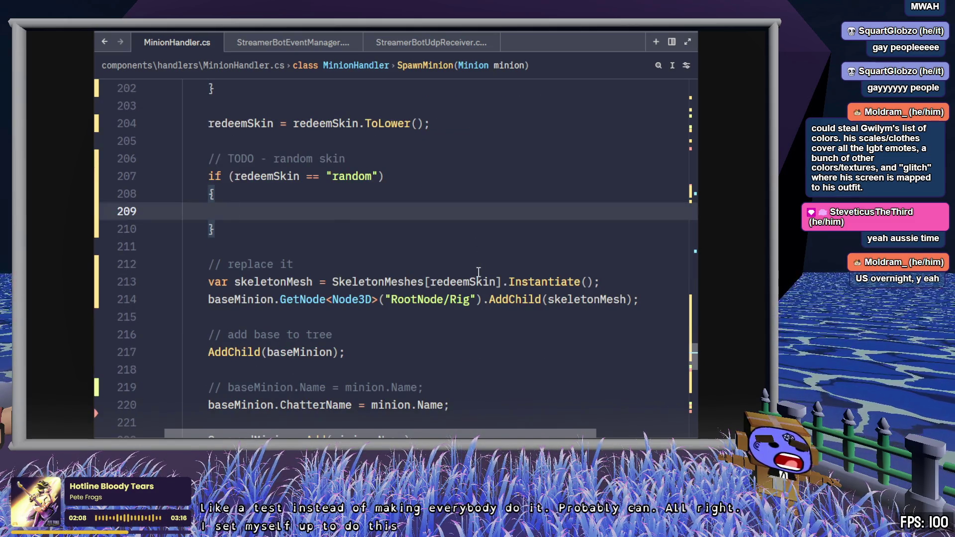
left_click(496, 282)
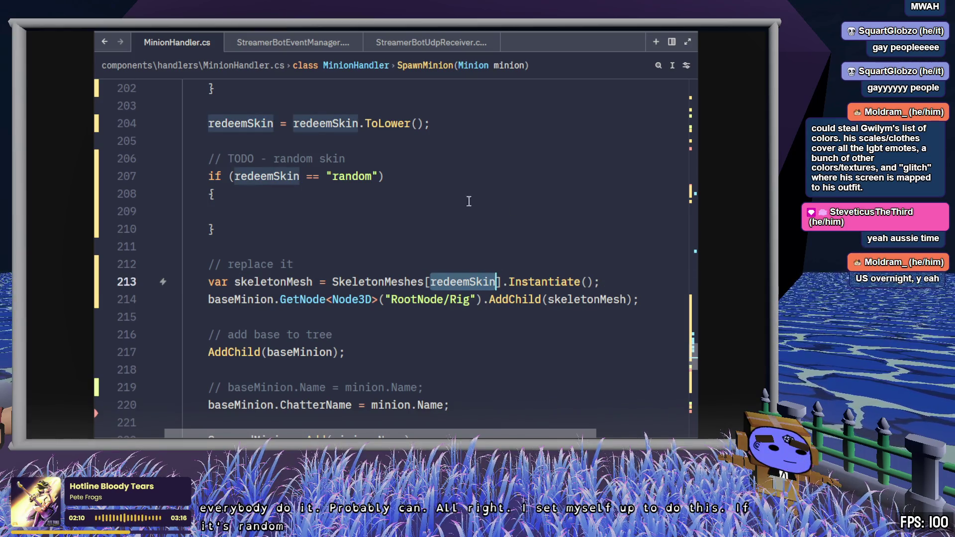
left_click(428, 206)
scroll(455, 213, "up", 1)
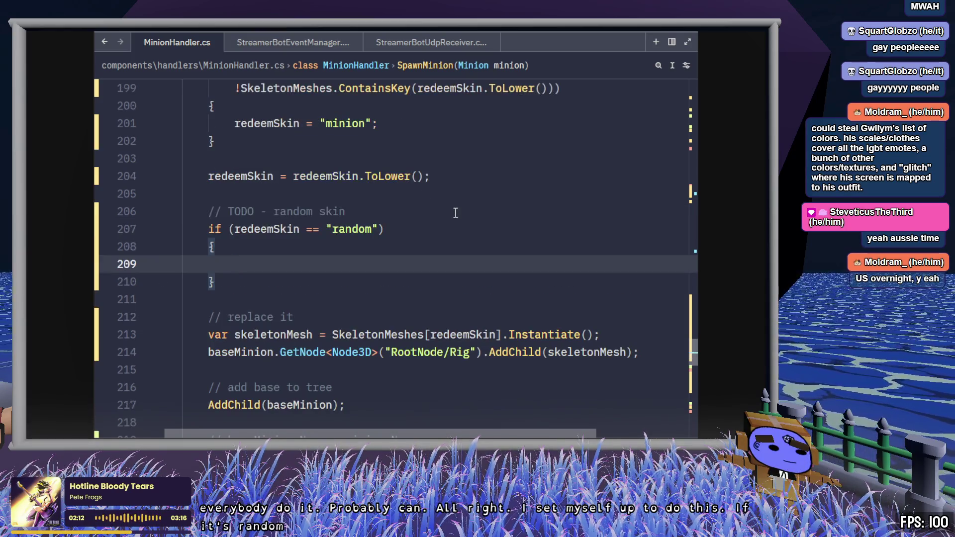
Start `int randomSkin = GD.RandRange(` using the RandRange autocomplete suggestion.
type("int ")
type("randomSkin")
type(" = Ran")
key("BackSpace")
key("BackSpace")
key("BackSpace")
type("GD.")
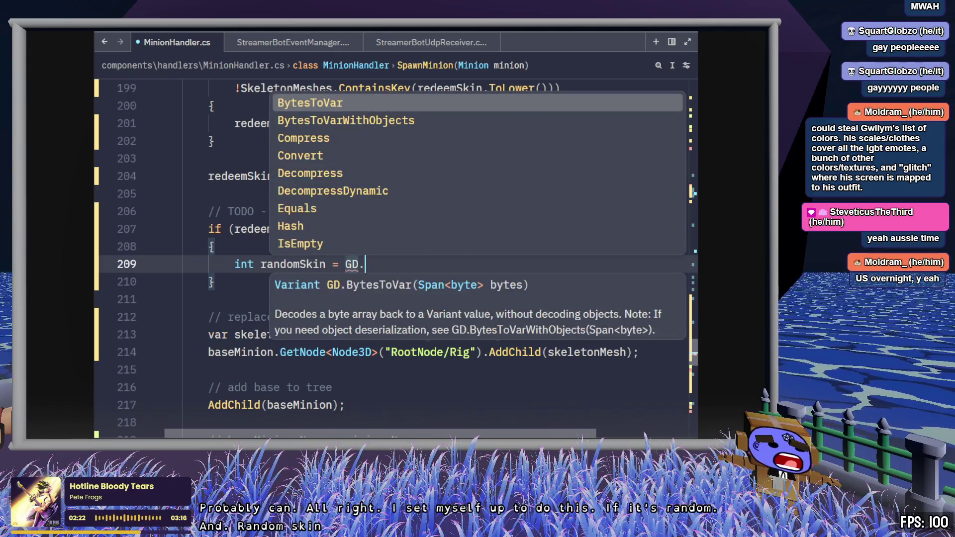
type("rand")
key("Down")
key("Down")
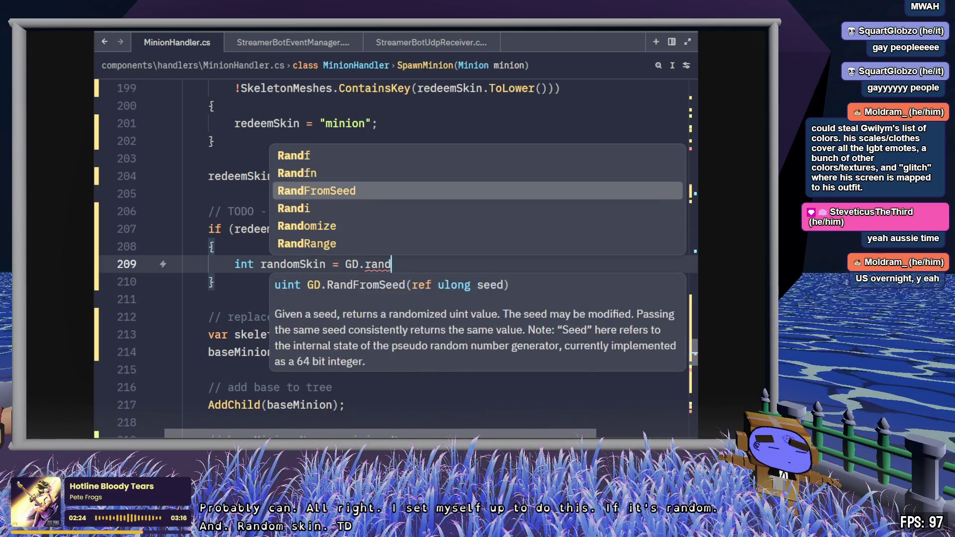
key("Down")
key("Up")
key("Up")
key("Down")
key("Down")
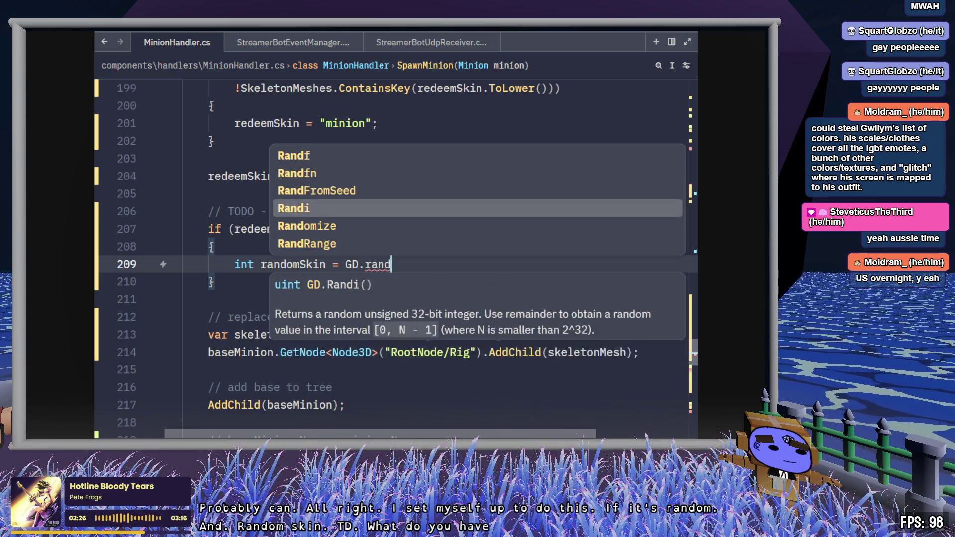
key("Down")
key("Down")
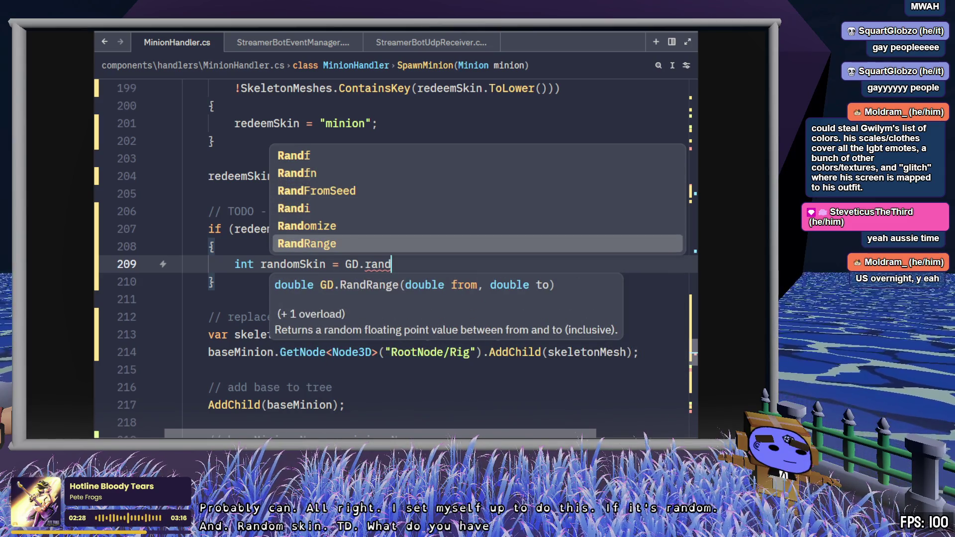
key("Return")
Finish the call as `GD.RandRange(0, SkeletonMeshes.Count - 1);` and save.
type("0, ")
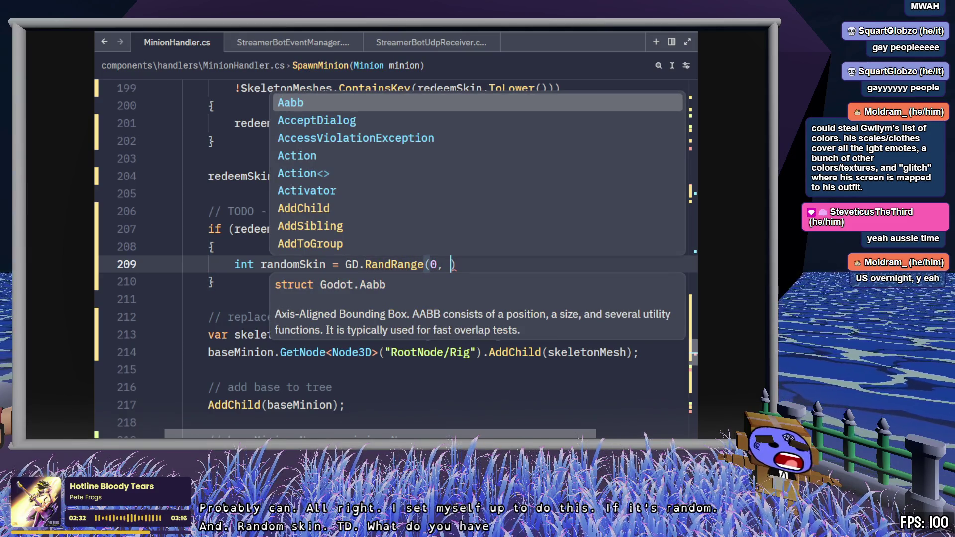
type("r")
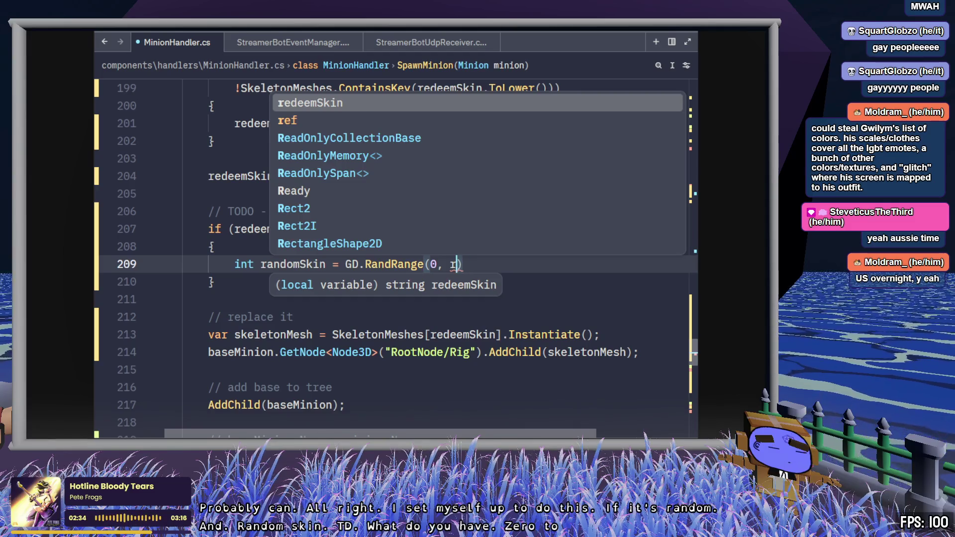
key("BackSpace")
type("Skele")
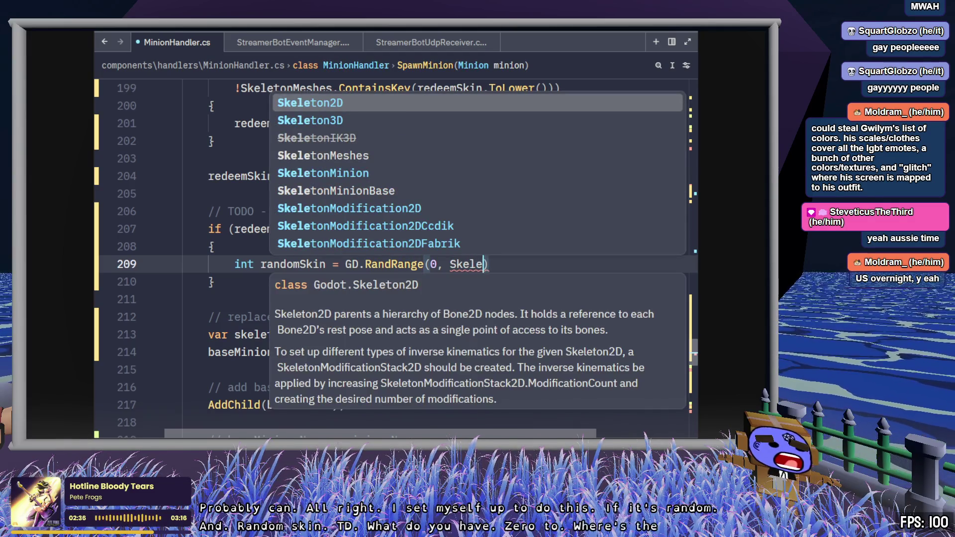
key("Down")
key("Down")
key("Down")
type(".")
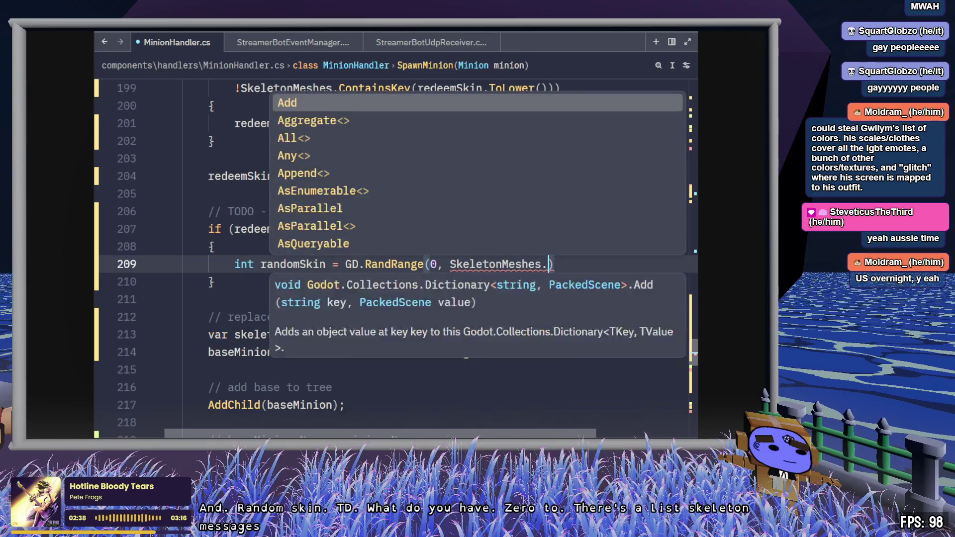
type("c")
key("BackSpace")
type("length")
key("BackSpace")
key("BackSpace")
key("BackSpace")
type("count")
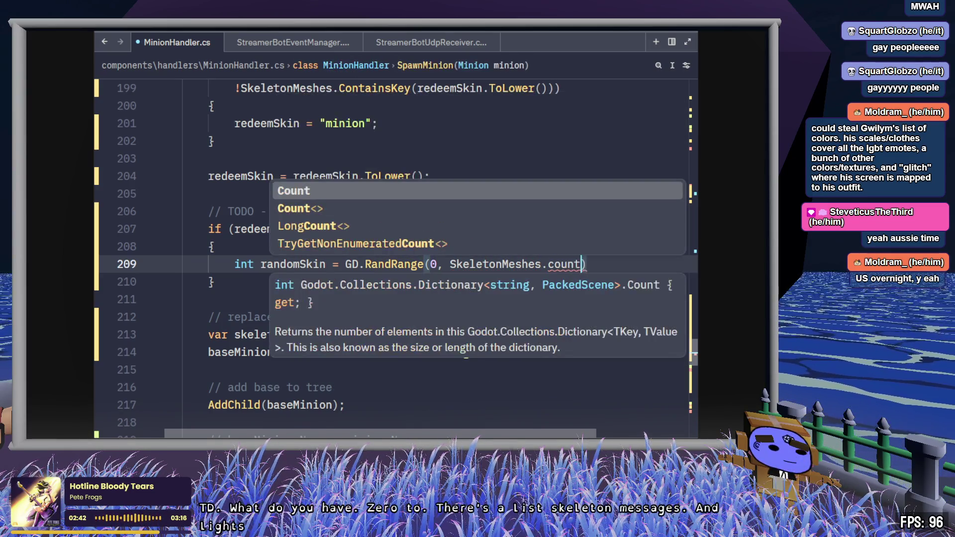
key("Return")
type("-1")
key("Right")
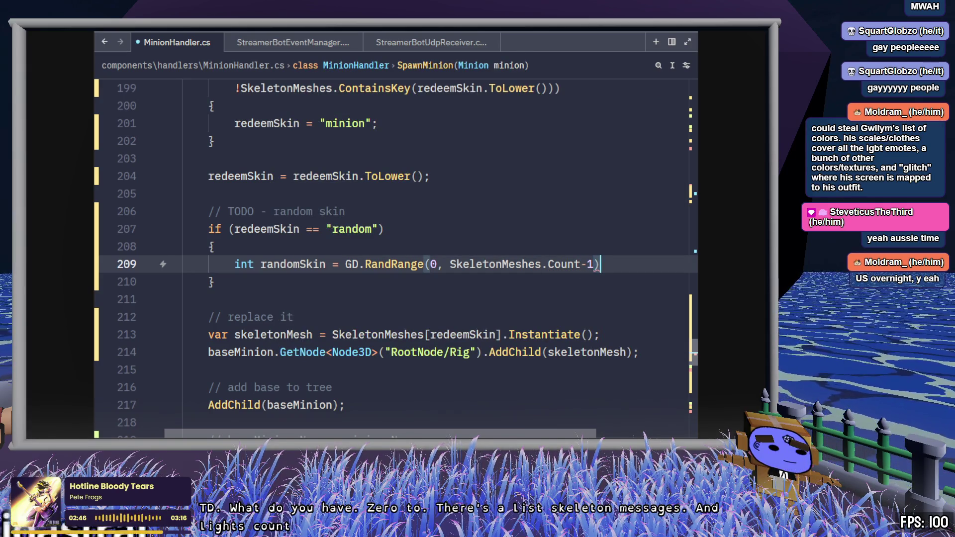
type(";")
key("Return")
key("ctrl+s")
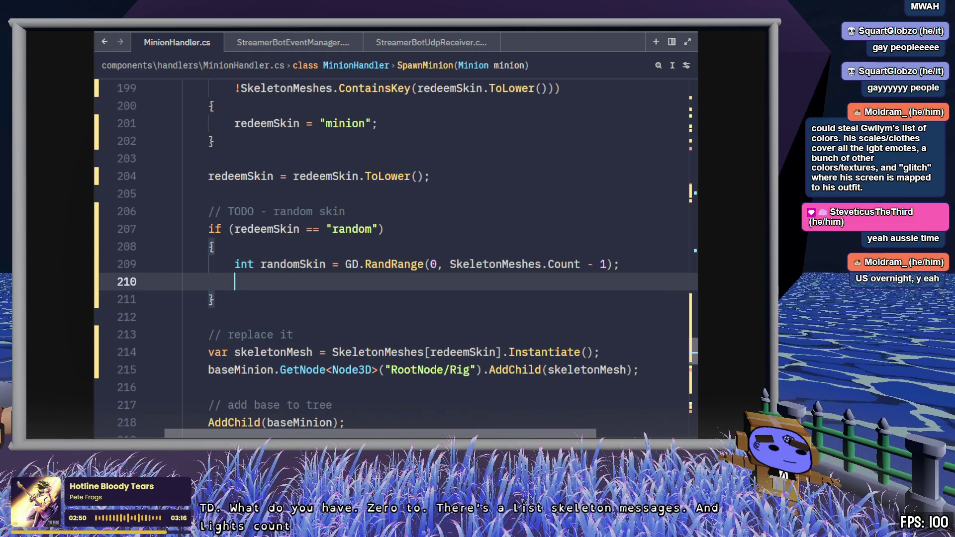
Add `redeemSkin = SkeletonMeshes[randomSkin];` on the next line and save.
type("redee")
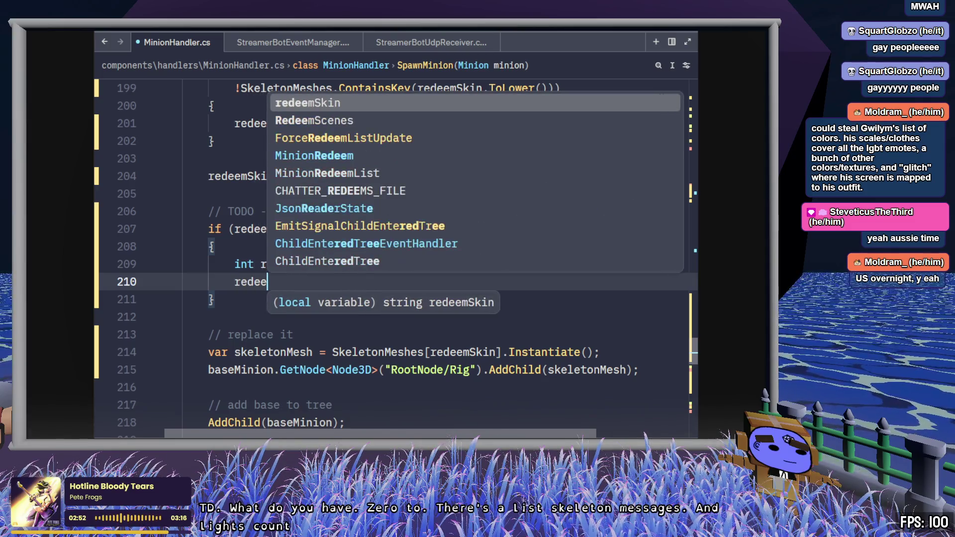
type("m")
key("Tab")
type("=")
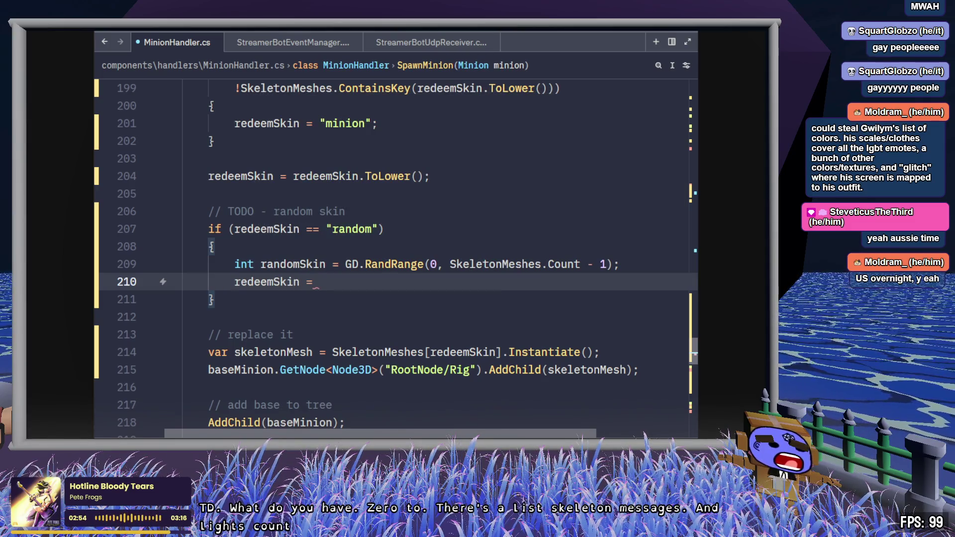
double_click(349, 354)
key("ctrl+c")
left_click(361, 285)
key("ctrl+v")
double_click(298, 264)
key("ctrl+c")
left_click(412, 281)
type("[")
key("ctrl+v")
type("]")
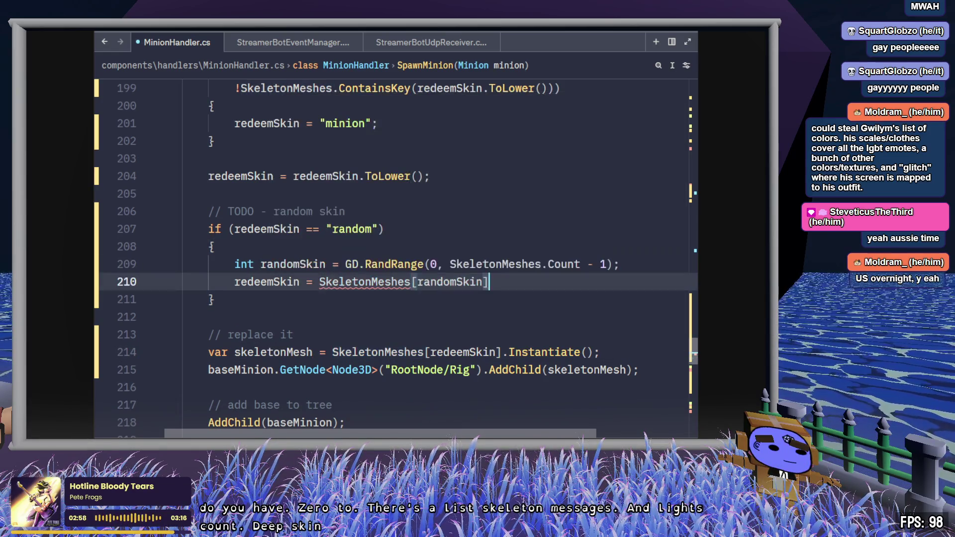
key("ctrl+s")
type(";")
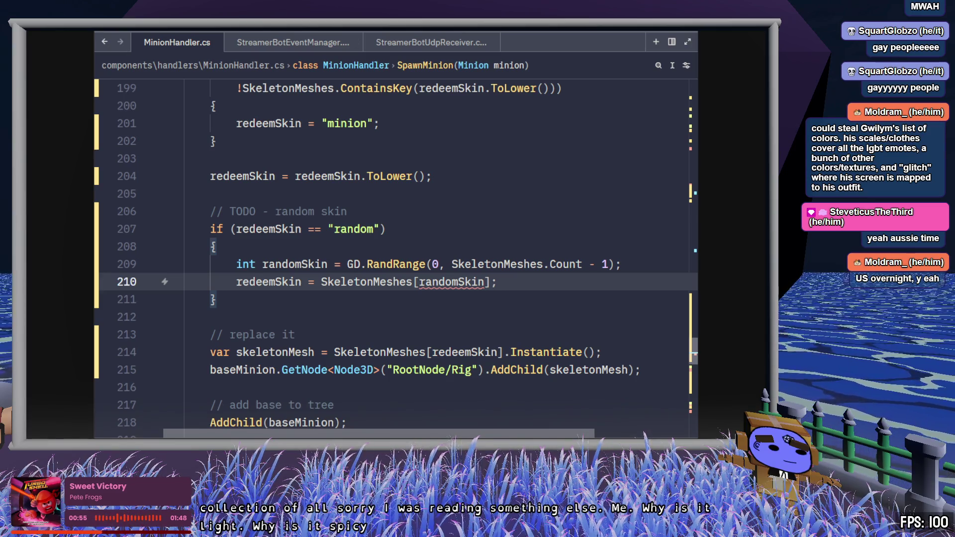
Switch to the browser showing the Stack Overflow question "Random entry from dictionary".
key("alt+Tab")
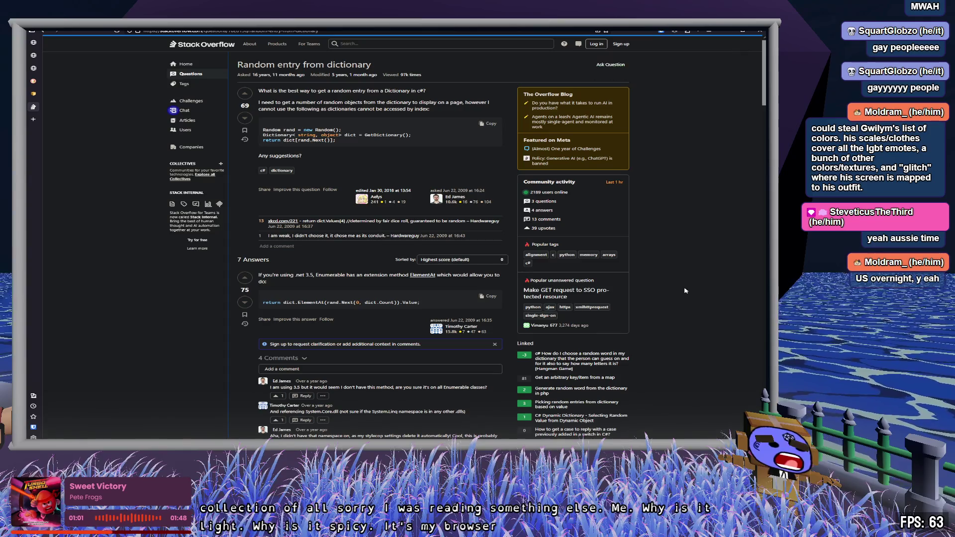
Enlarge the Stack Overflow page text by one zoom step.
key("ctrl+plus")
key("ctrl+plus")
key("ctrl+minus")
key("ctrl+minus")
key("ctrl+minus")
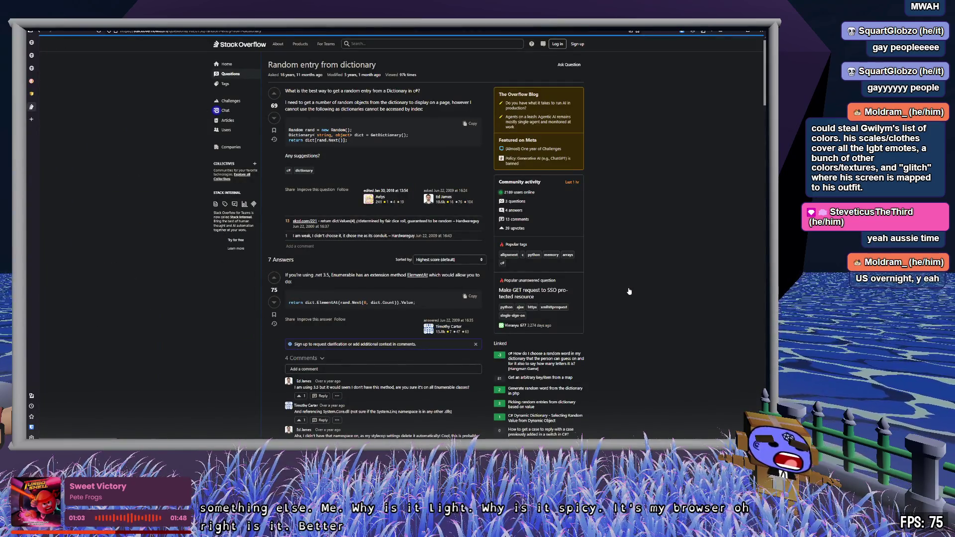
key("ctrl+plus")
key("ctrl+plus")
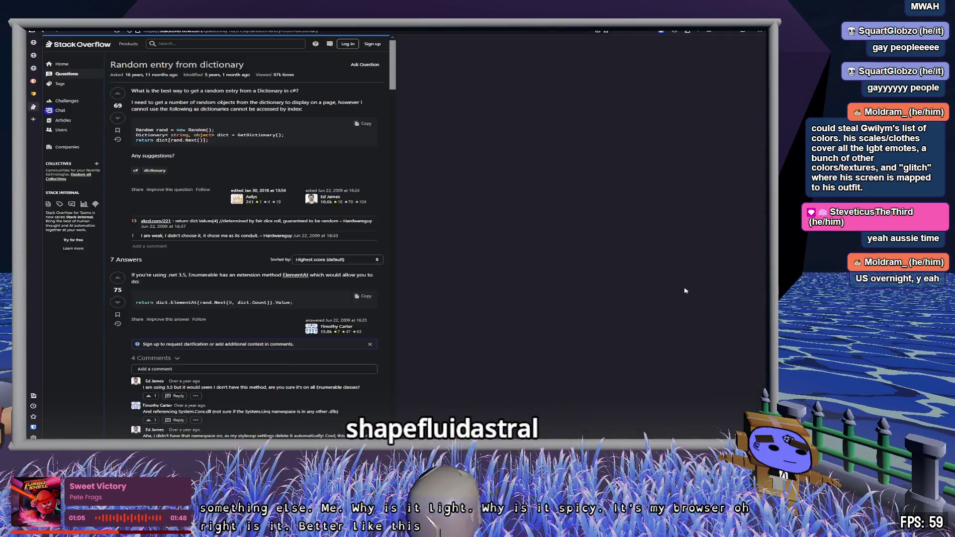
key("ctrl+minus")
key("ctrl+minus")
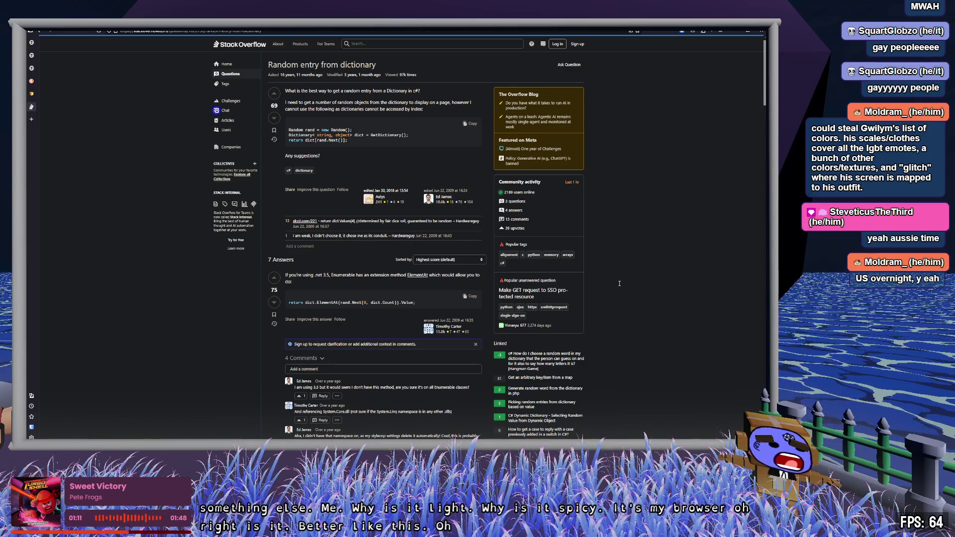
key("ctrl+plus")
key("ctrl+plus")
key("ctrl+plus")
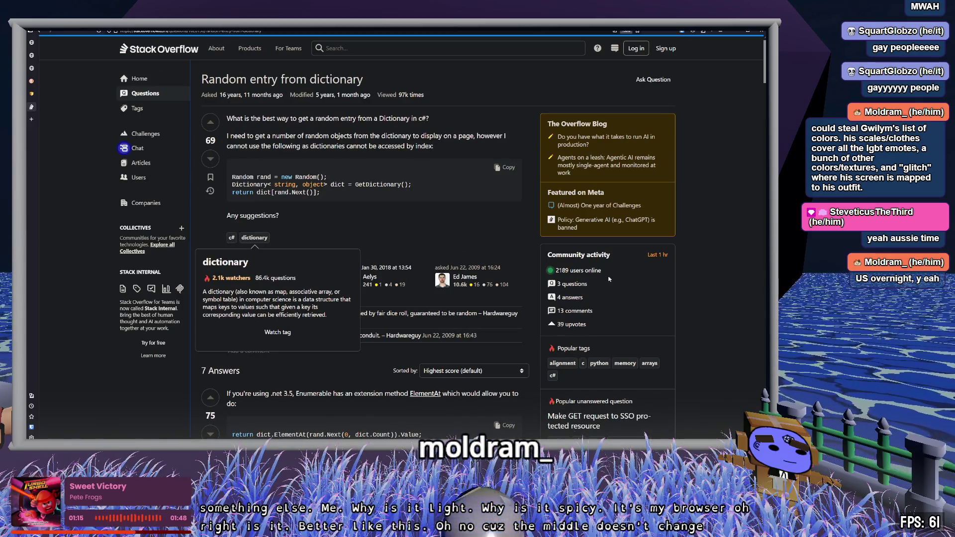
scroll(704, 291, "down", 2)
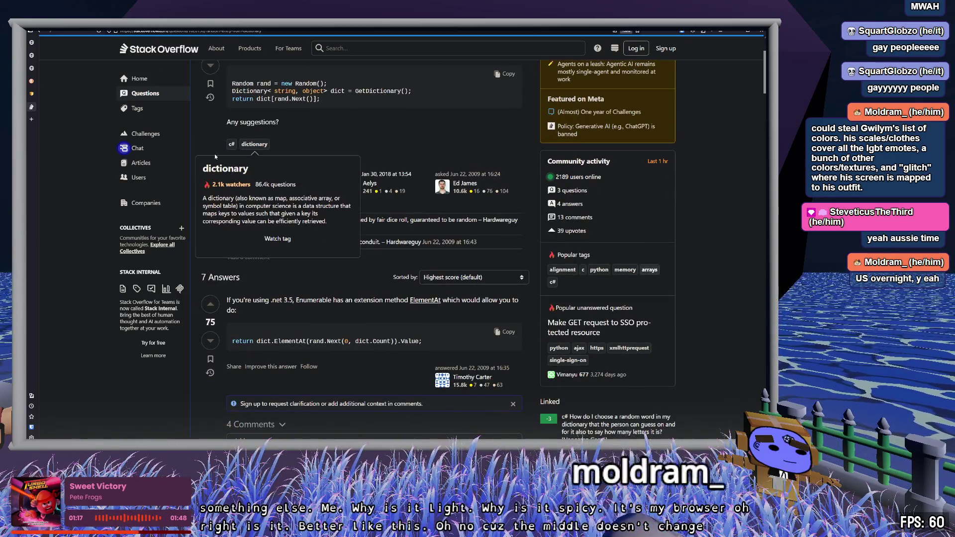
Browse through several cat photos in another browser tab.
left_click(32, 43)
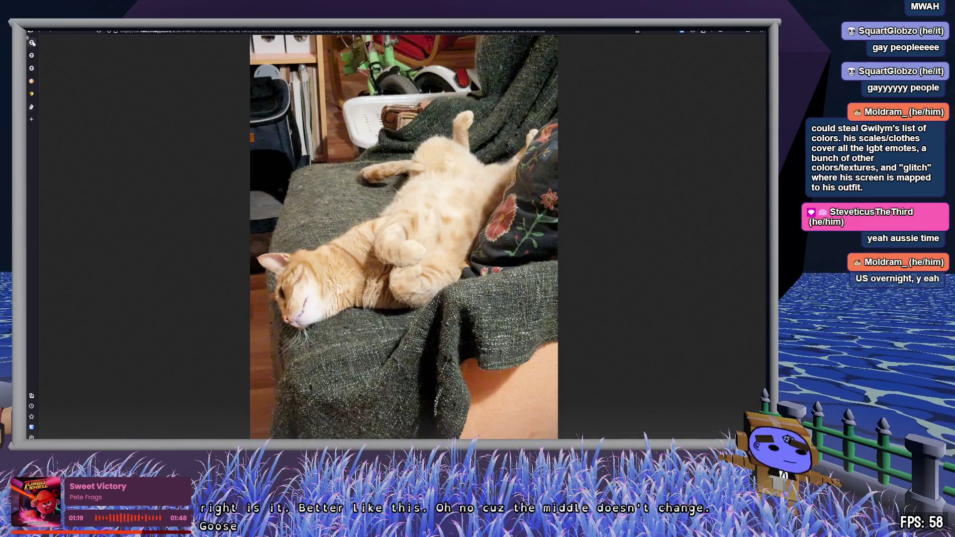
left_click(32, 43)
left_click(32, 43)
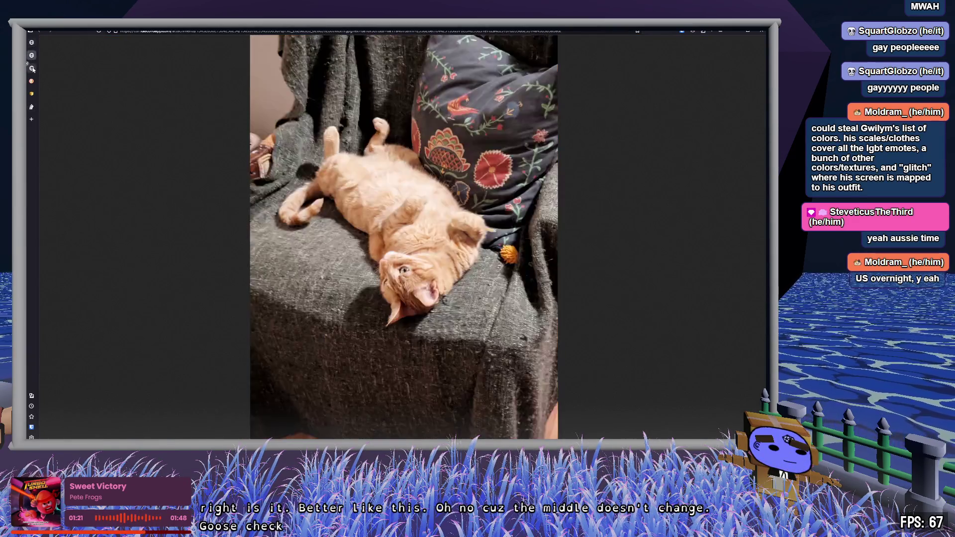
left_click(33, 44)
left_click(33, 56)
left_click(33, 55)
left_click(34, 55)
left_click(32, 43)
left_click(33, 55)
left_click(32, 68)
left_click(32, 43)
Read the ElementAt answer and its comments, selecting ElementAt in the answer's code.
left_click(31, 107)
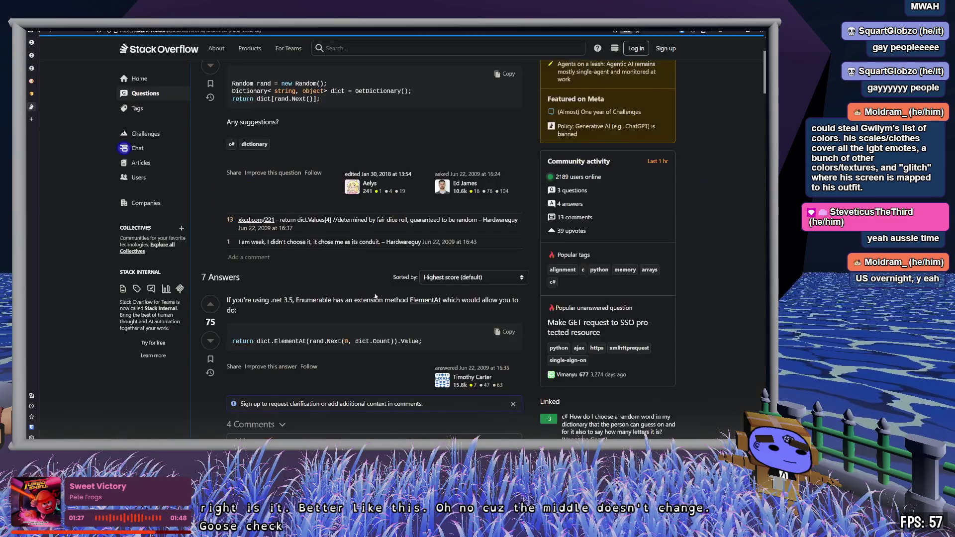
scroll(364, 294, "down", 1)
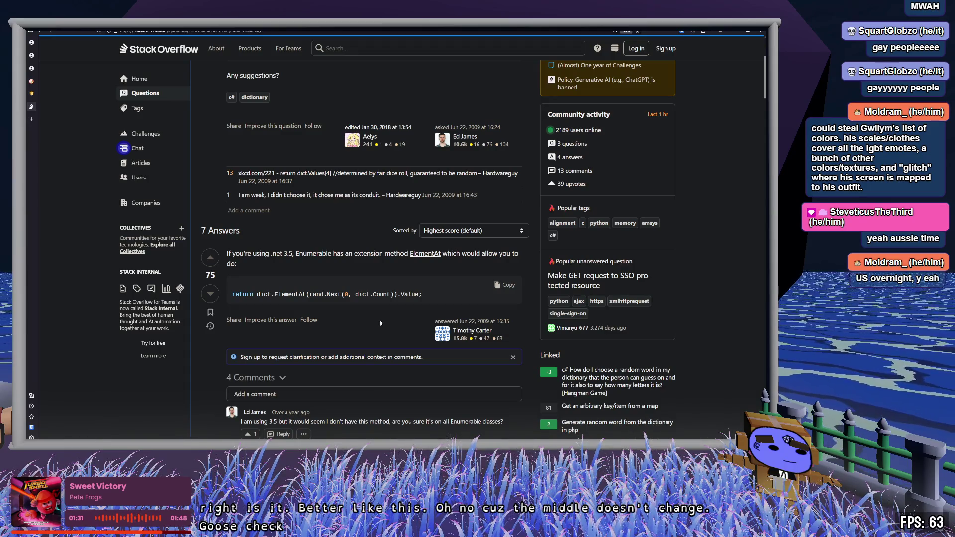
scroll(381, 324, "down", 4)
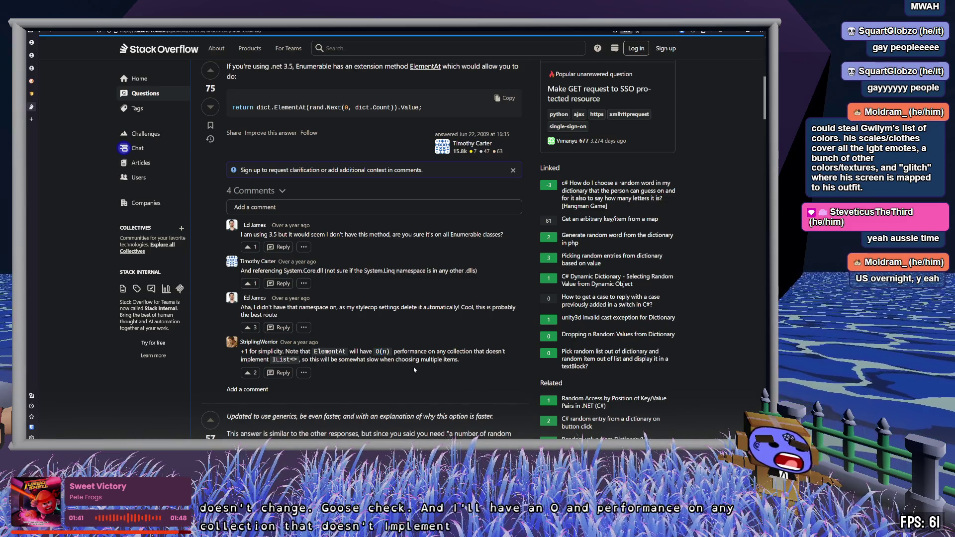
left_click(415, 370)
scroll(403, 358, "down", 4)
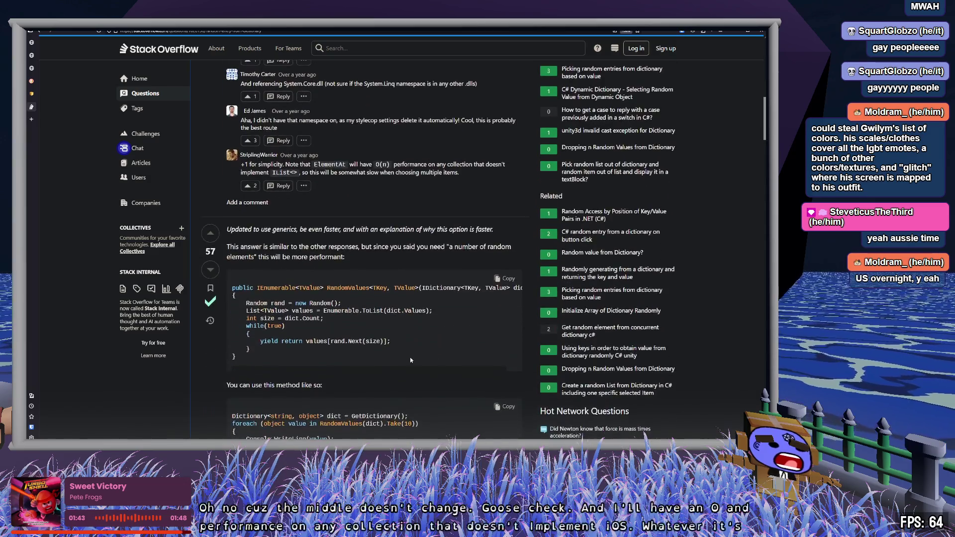
scroll(411, 359, "up", 7)
double_click(292, 248)
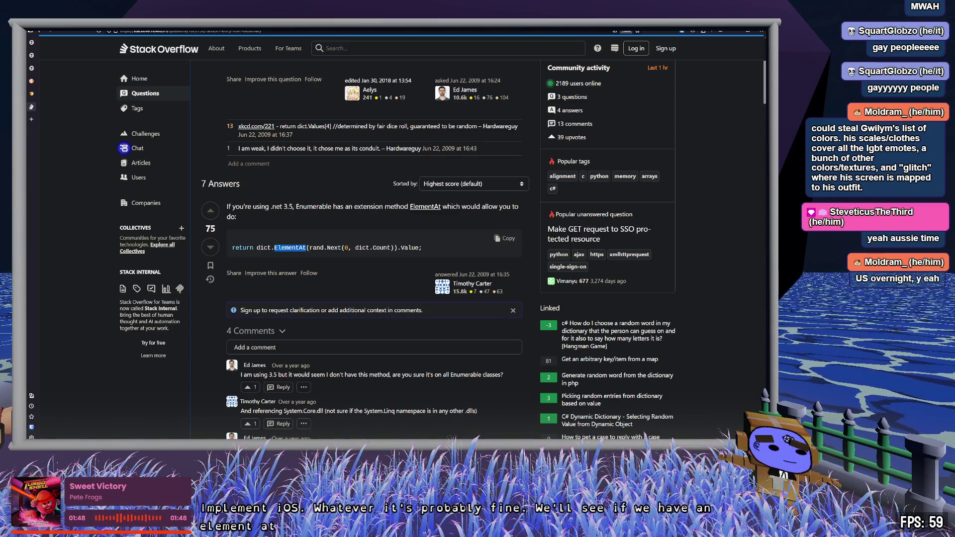
key("alt+Tab")
Replace `[randomSkin]` with `.ElementAt(randomSkin)` on line 210.
left_click(414, 282)
type(".e")
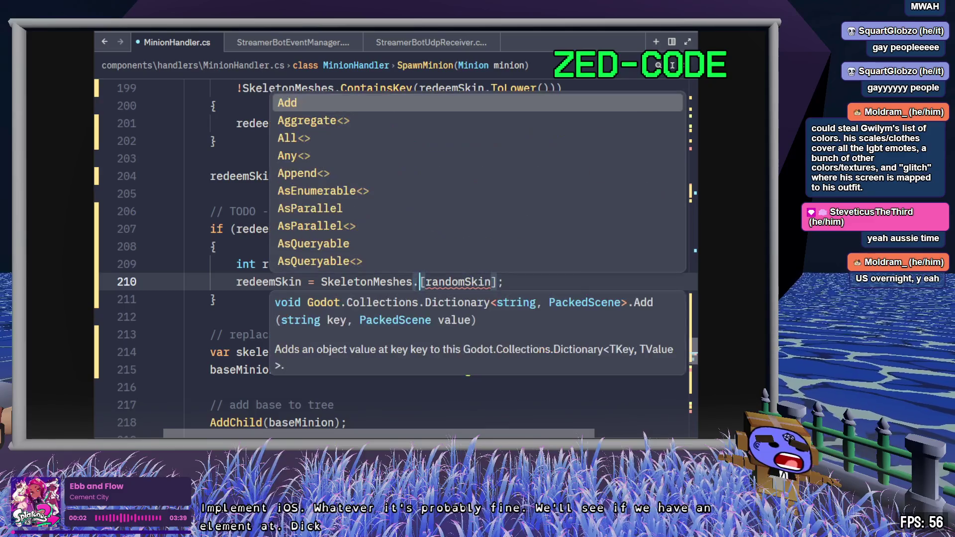
type("lement")
key("Return")
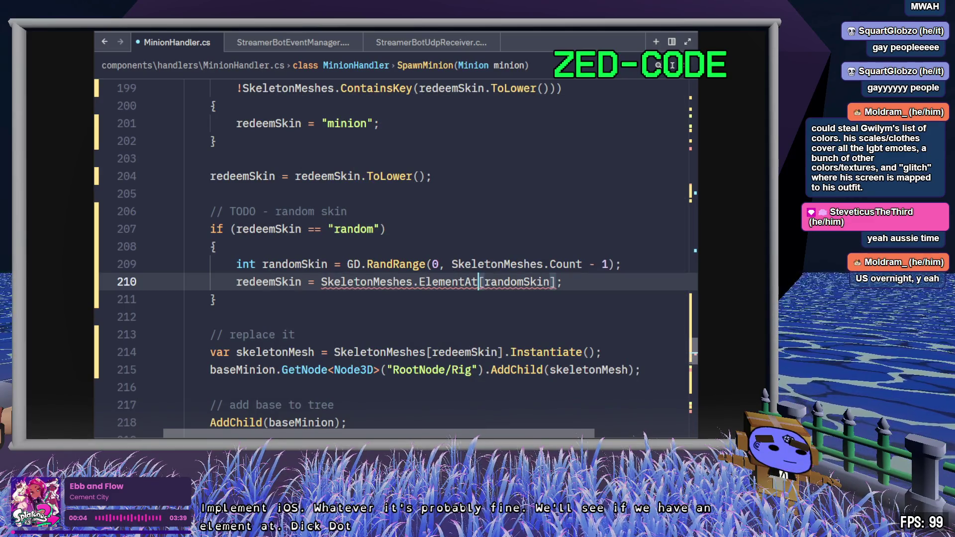
type("(")
key("Delete")
key("End")
key("BackSpace")
key("BackSpace")
type(");")
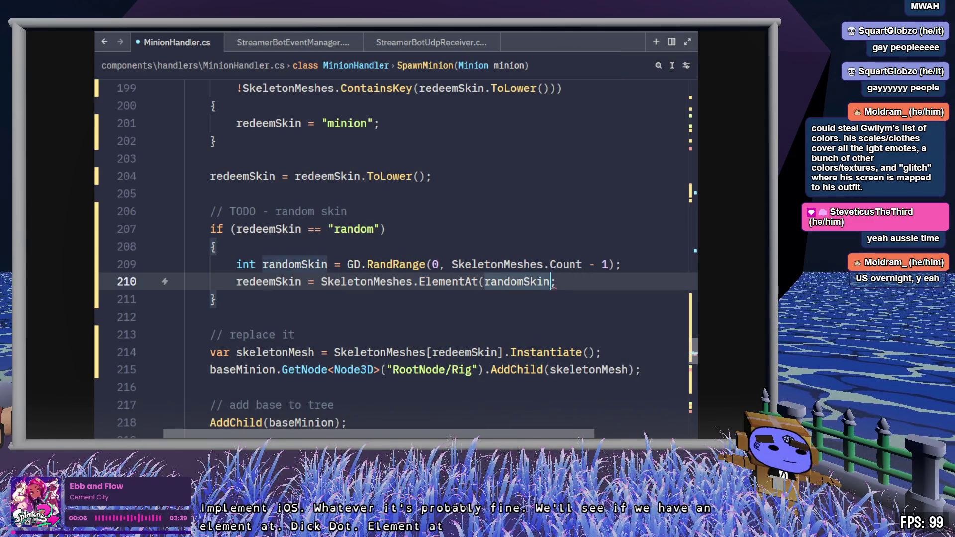
Try appending `.Value` after ElementAt(randomSkin), then remove it and save MinionHandler.cs.
left_click(556, 282)
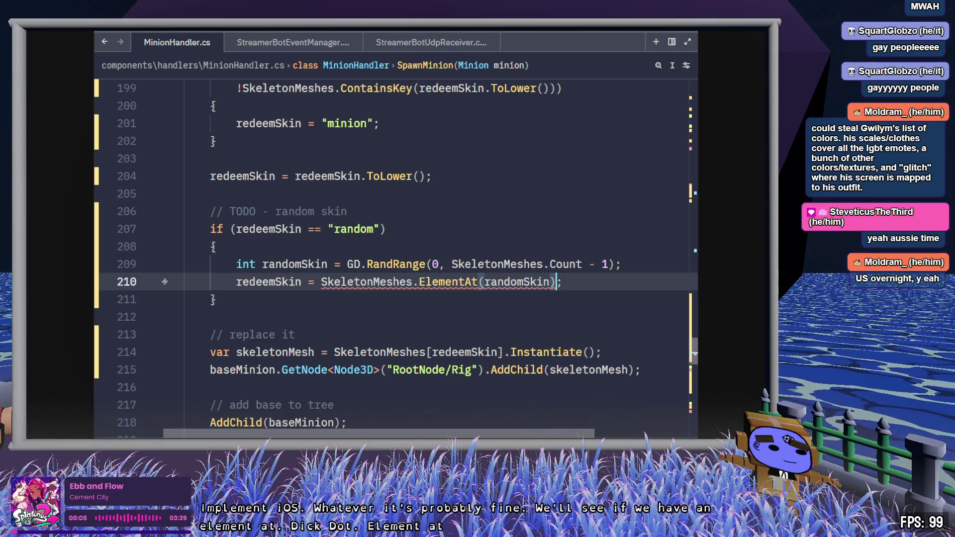
mouse_move(567, 267)
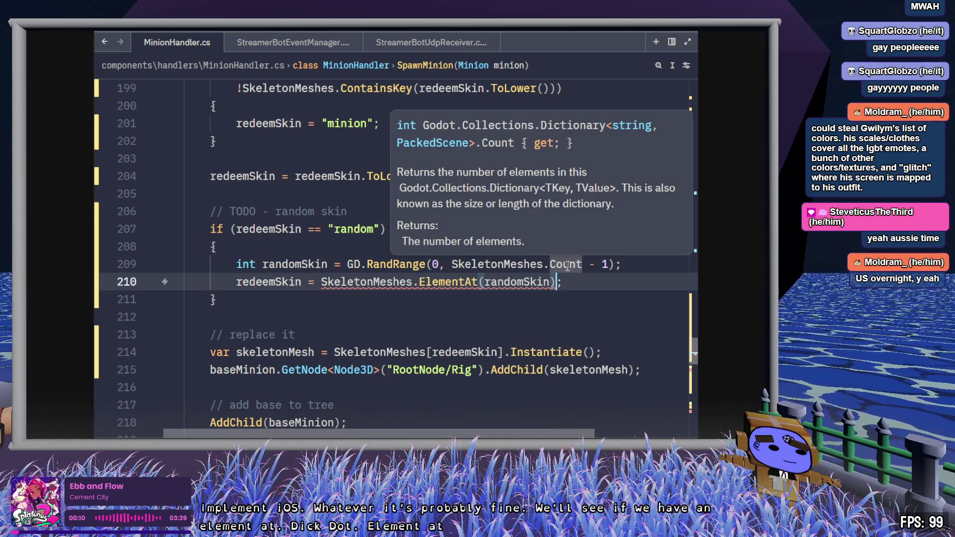
type(".Valu")
key("Tab")
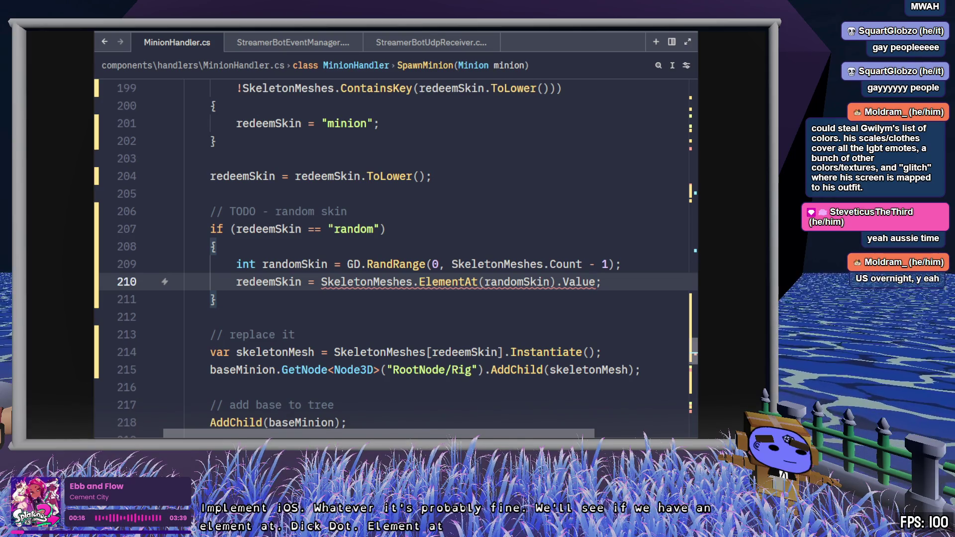
key("Left")
key("Left")
key("Left")
key("Delete")
key("Delete")
key("Delete")
key("Delete")
key("End")
left_click(546, 282)
key("ctrl+s")
Append `.Key` so line 210 reads `redeemSkin = SkeletonMeshes.ElementAt(randomSkin).Key;`.
mouse_move(458, 282)
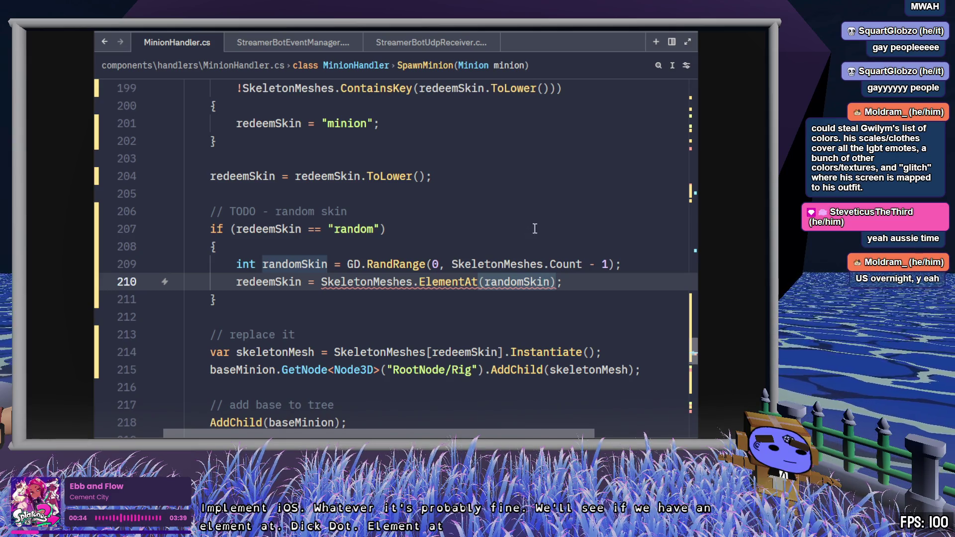
type(";")
key("BackSpace")
key("BackSpace")
type(".key")
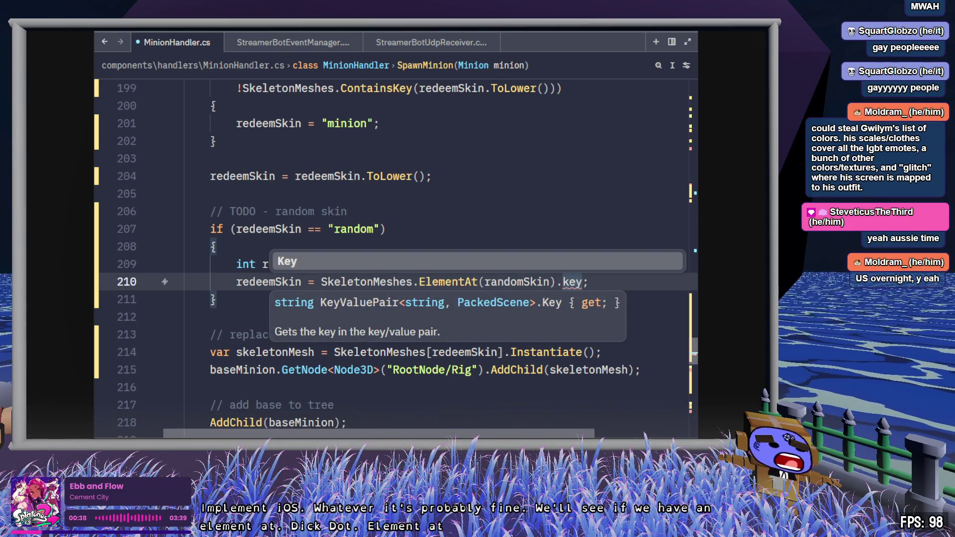
key("Tab")
key("End")
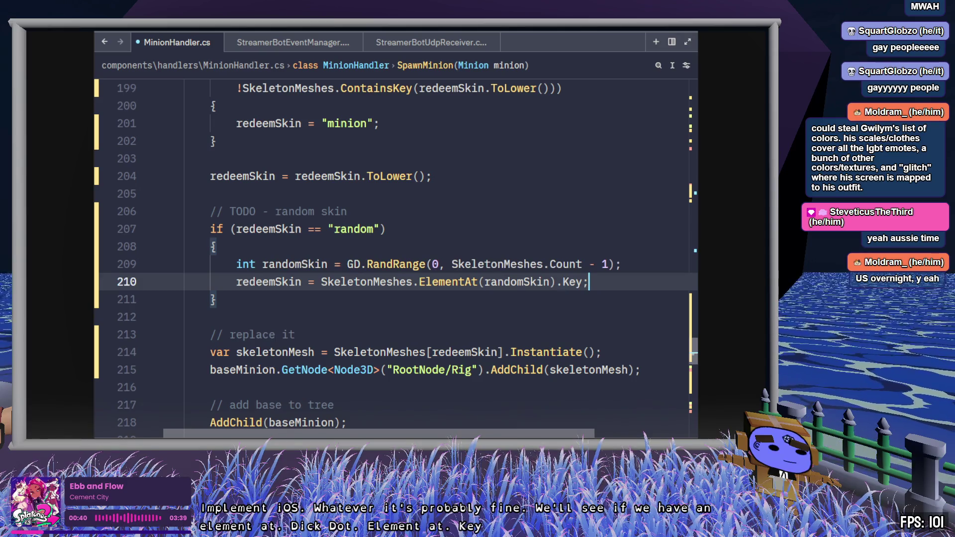
left_click(269, 282)
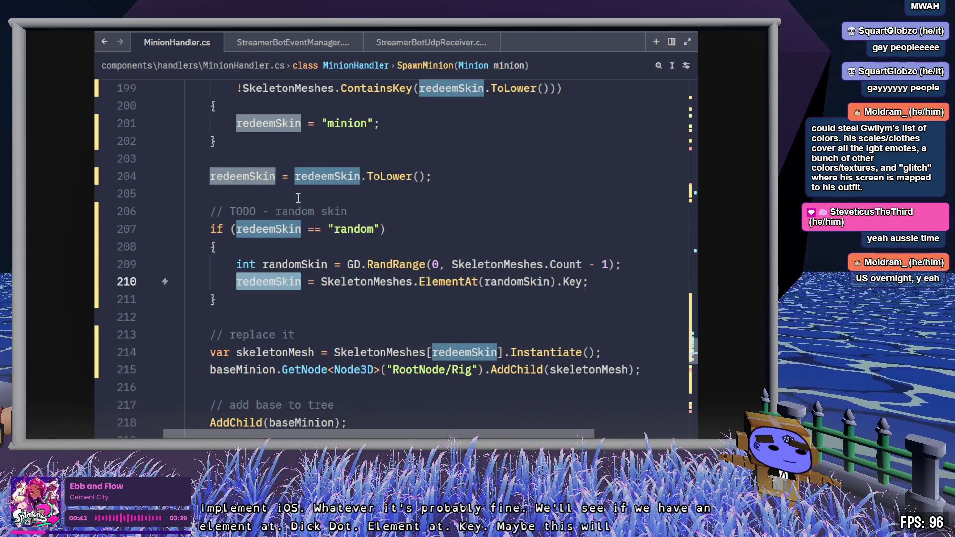
left_click(289, 211)
left_click(435, 195)
left_click(447, 215)
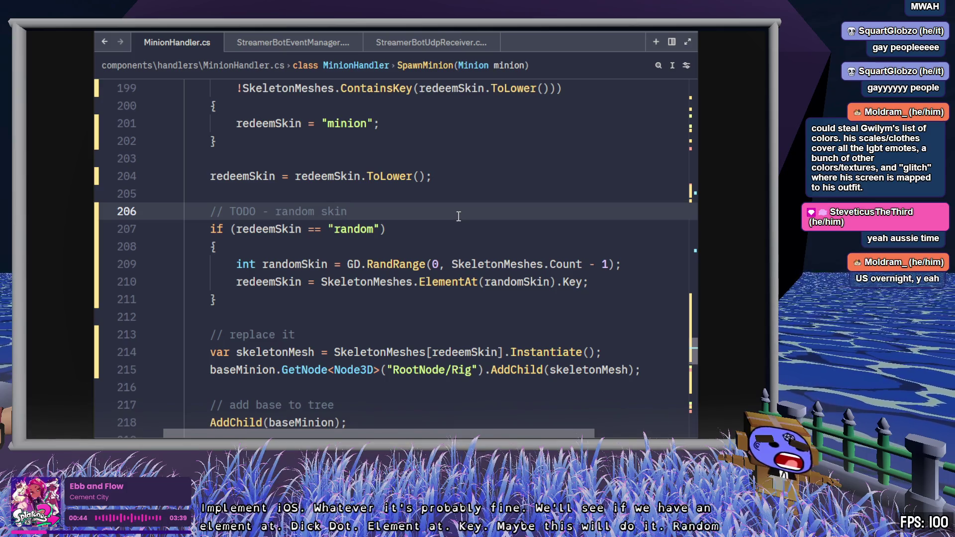
key("alt+Tab")
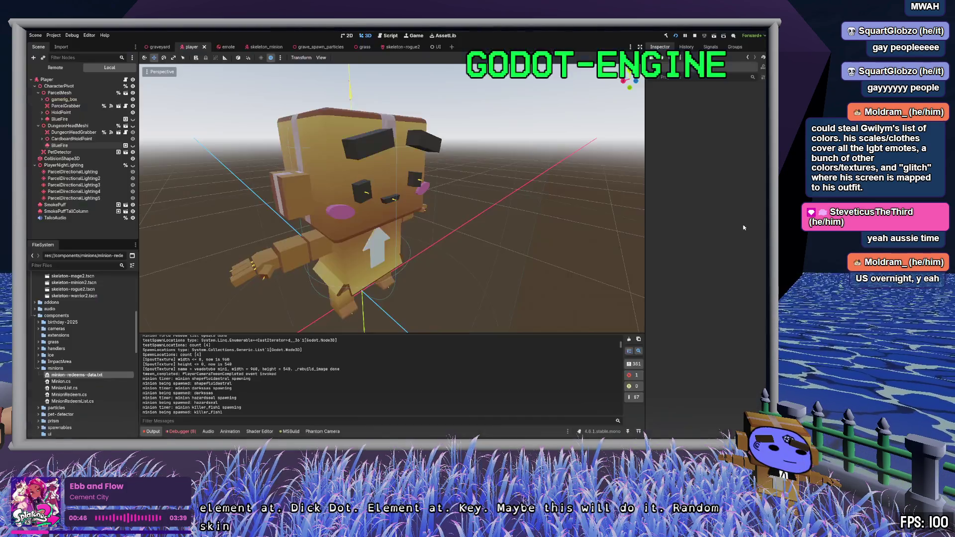
Build the .NET project with F5 to test the random-skin change.
key("F5")
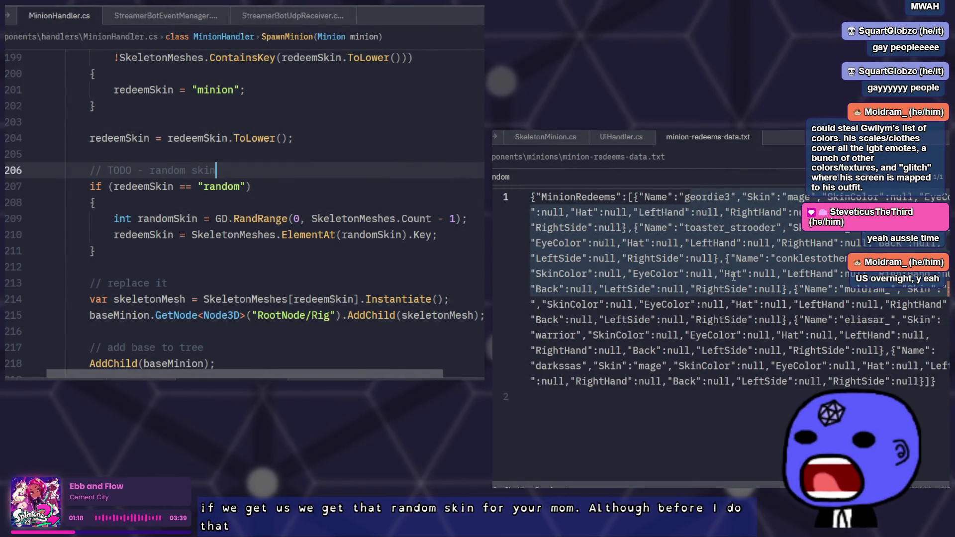
left_click(260, 186)
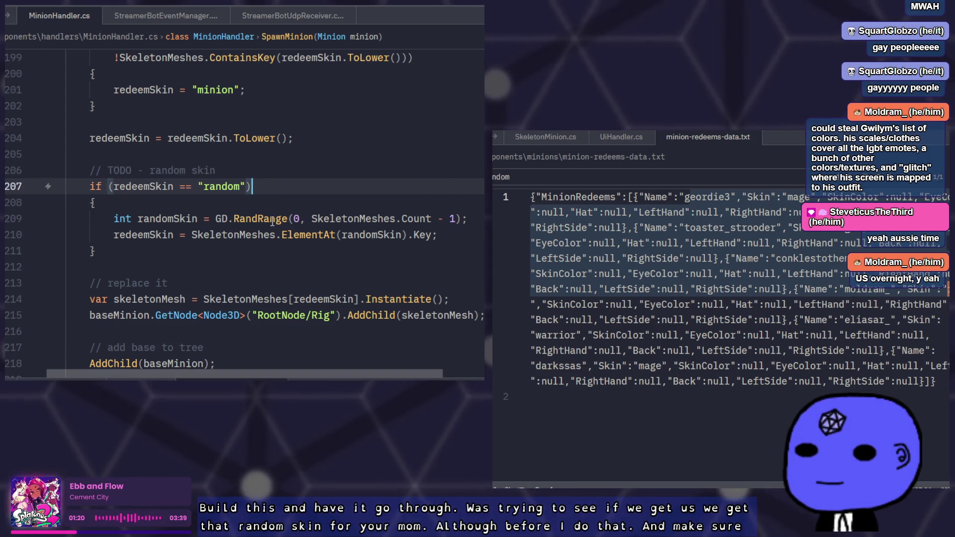
double_click(119, 138)
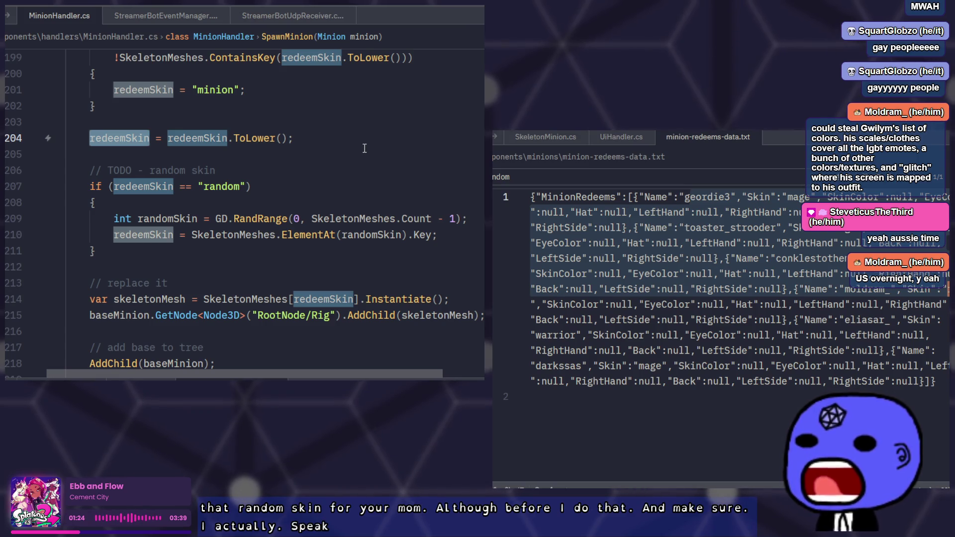
scroll(366, 144, "up", 4)
scroll(363, 155, "up", 4)
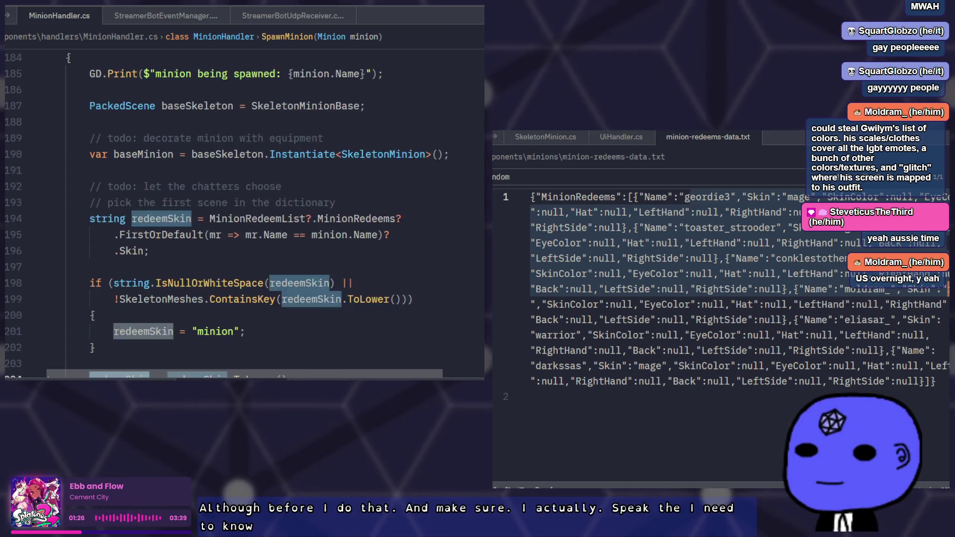
scroll(363, 155, "down", 2)
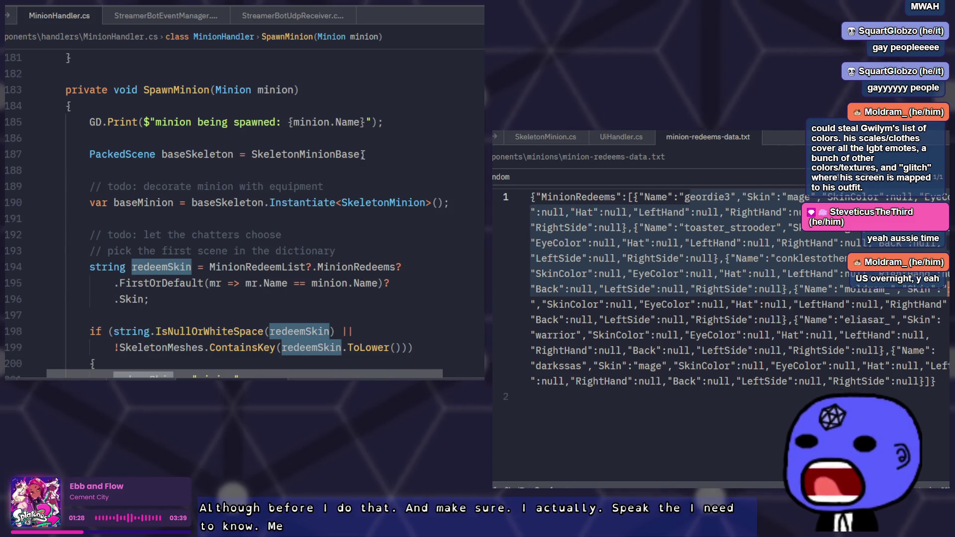
Move the GD.Print line below the skin lookup and add `with skin {redeemSkin}` to its message.
left_click(403, 115)
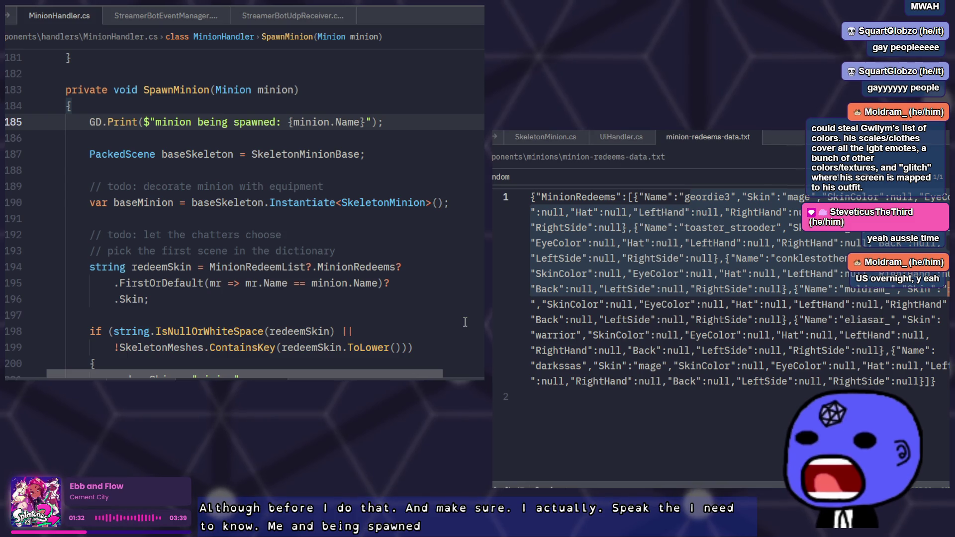
key("alt+Down")
key("alt+Down")
key("alt+Down")
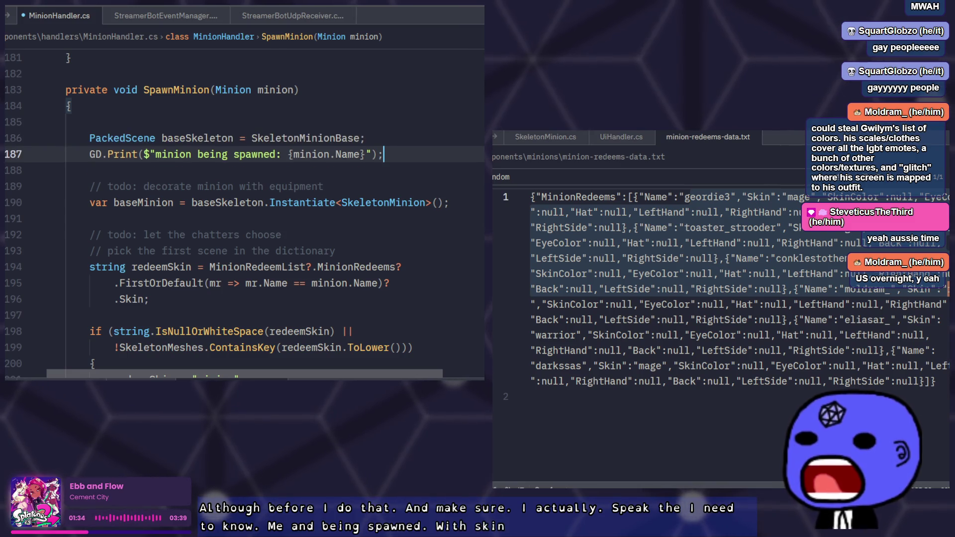
left_click(366, 315)
type("with skin {")
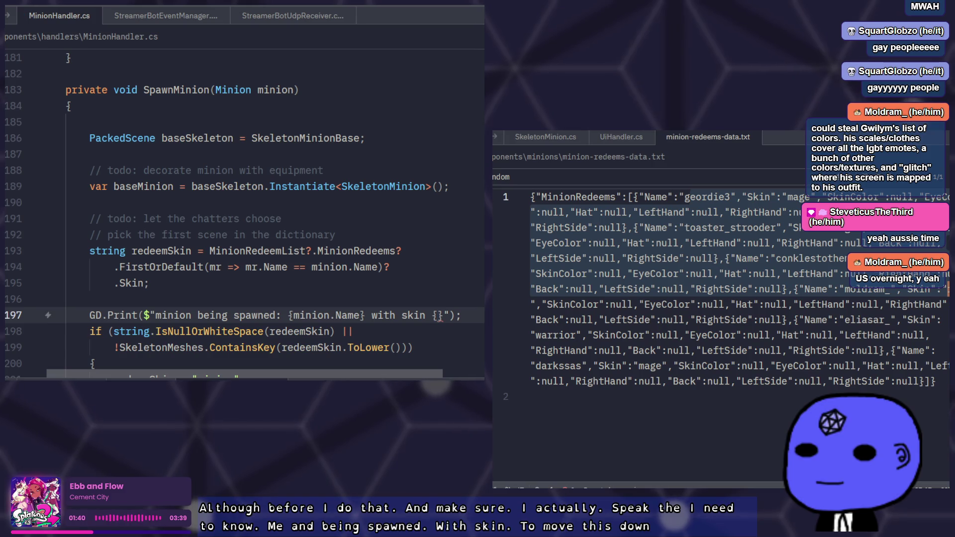
type("redeem")
key("Tab")
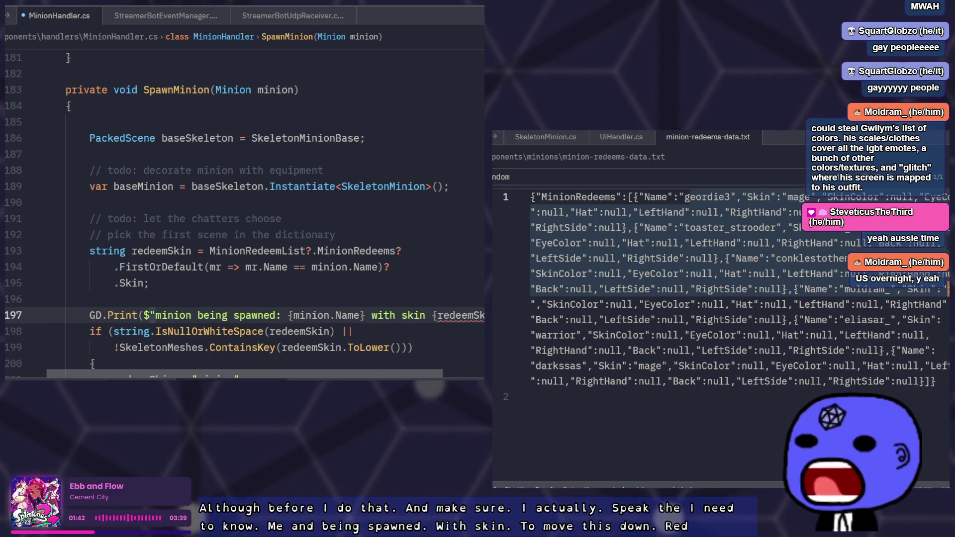
key("End")
key("Return")
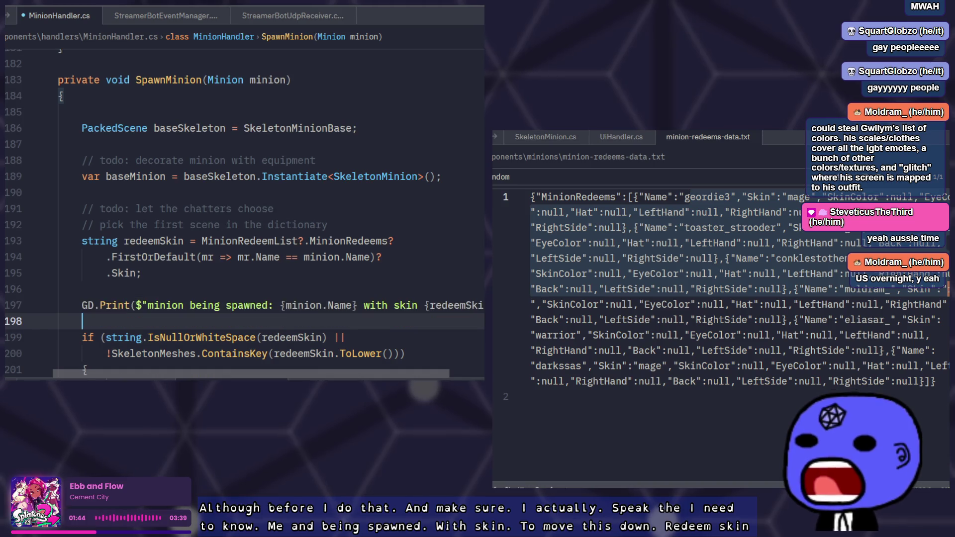
Remove the blank line at the top of SpawnMinion, save, and build and run the game with F5.
left_click(90, 273)
key("Up")
key("Up")
key("Up")
key("Delete")
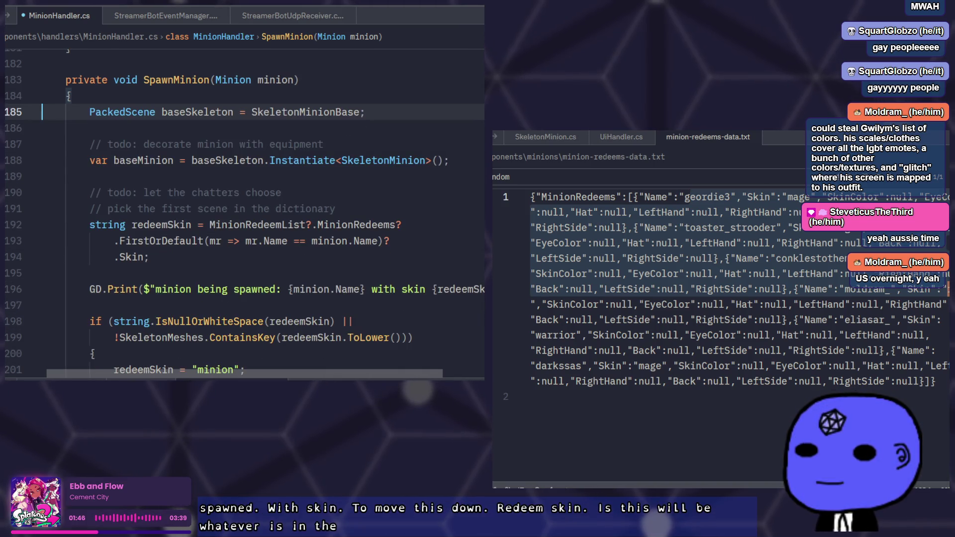
key("Down")
key("ctrl+s")
scroll(391, 343, "down", 5)
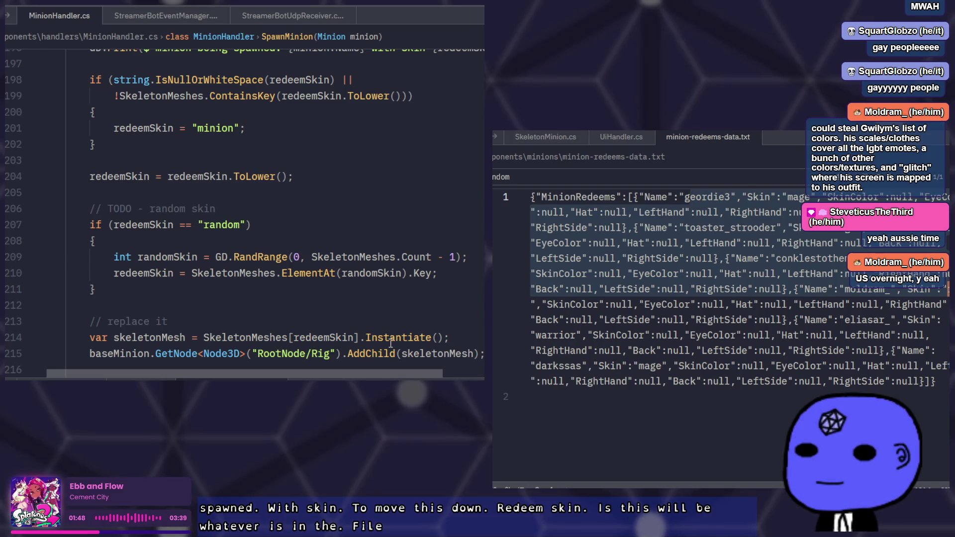
scroll(391, 339, "up", 4)
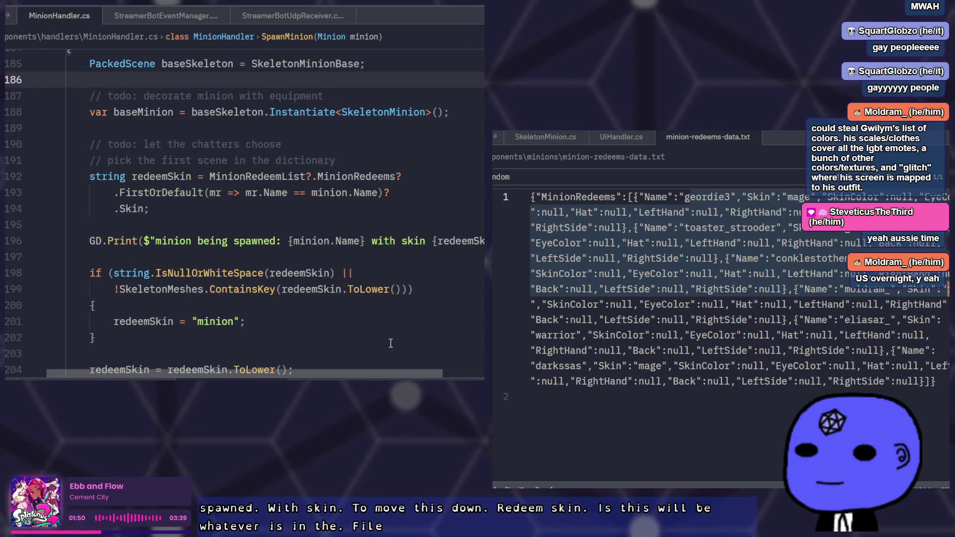
left_click(379, 243)
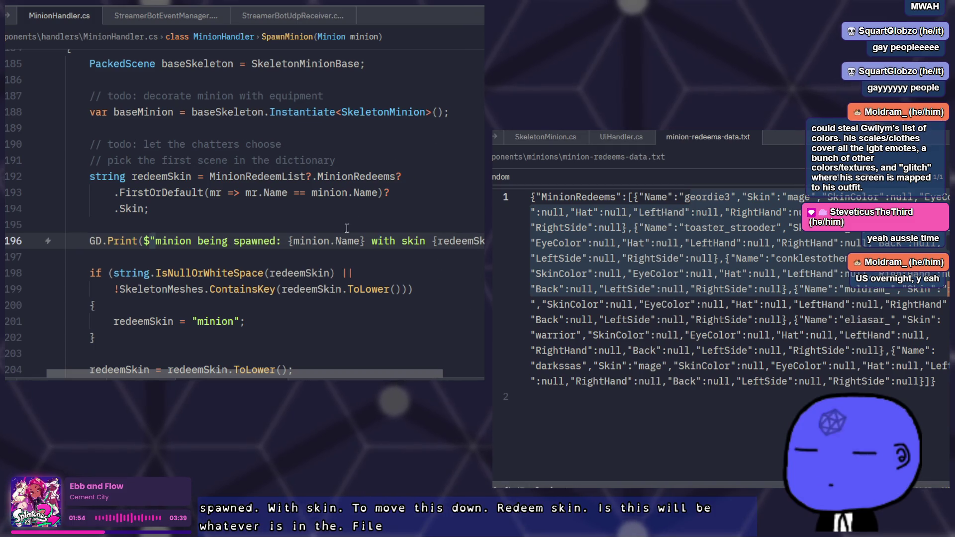
key("alt+Tab")
key("F5")
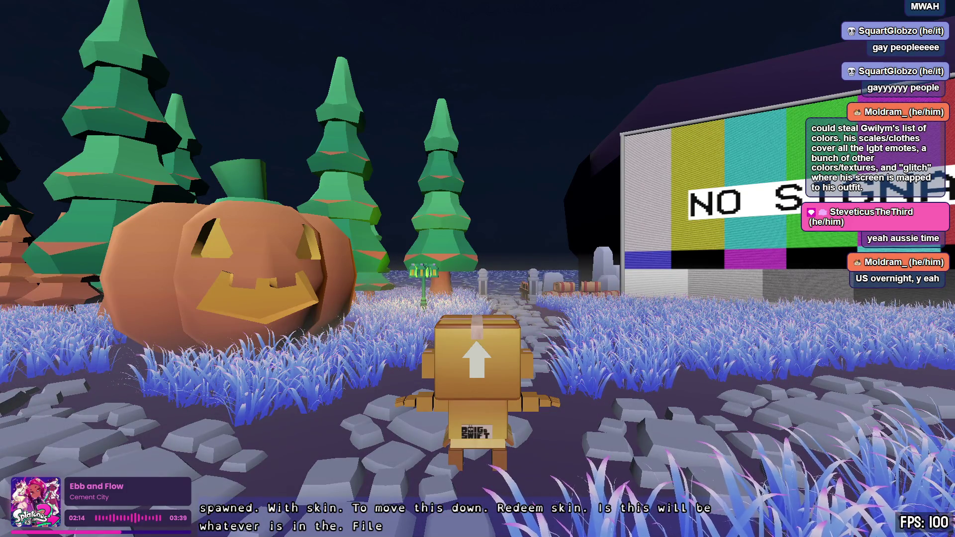
Walk the character left along the graveyard path and back toward the camera using A and S.
key("a")
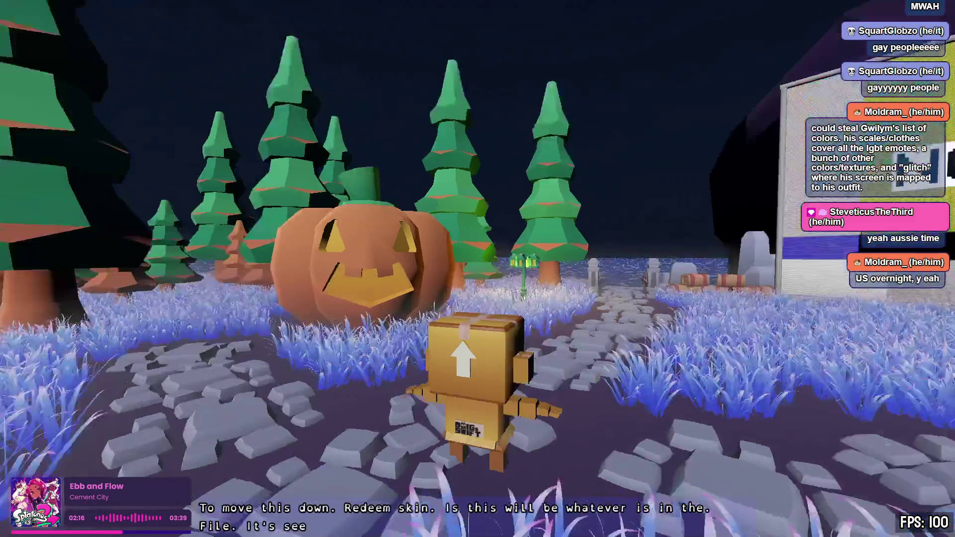
key("s")
key("a")
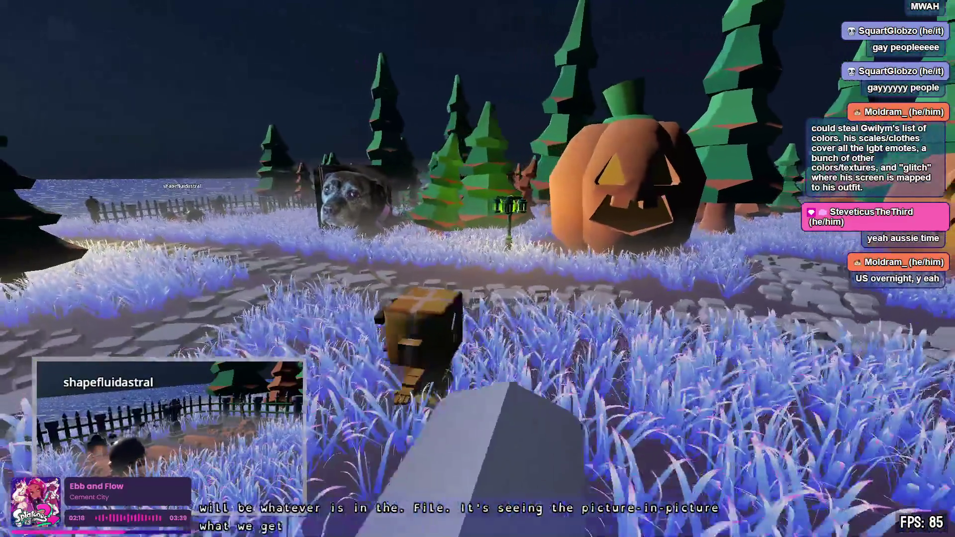
key("s")
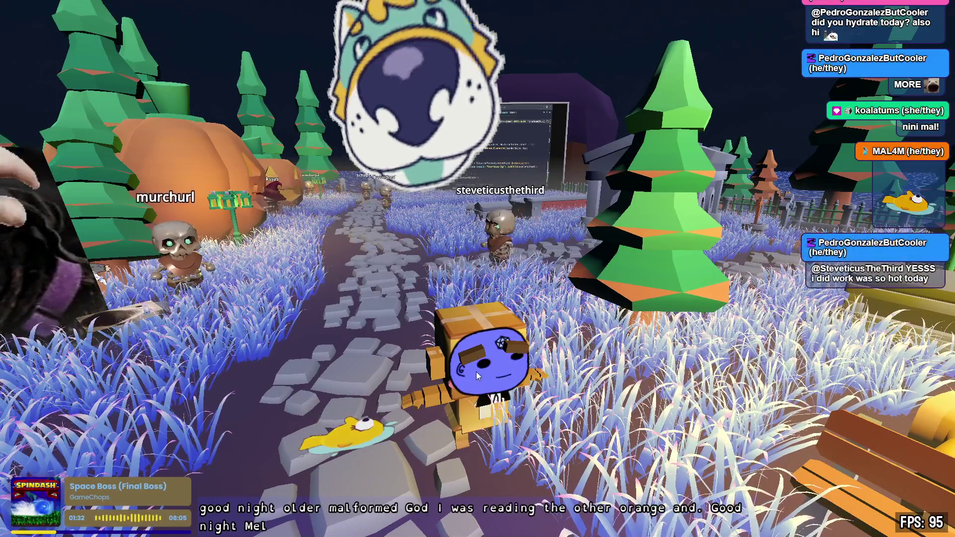
Walk the avatar along the stone path past the bench, lamp post and pumpkins among the minions.
key("w")
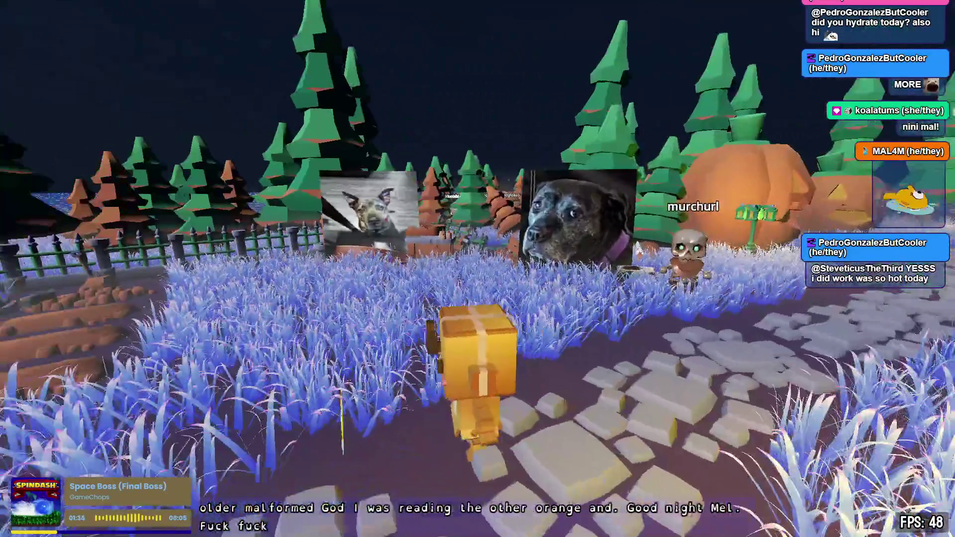
key("a")
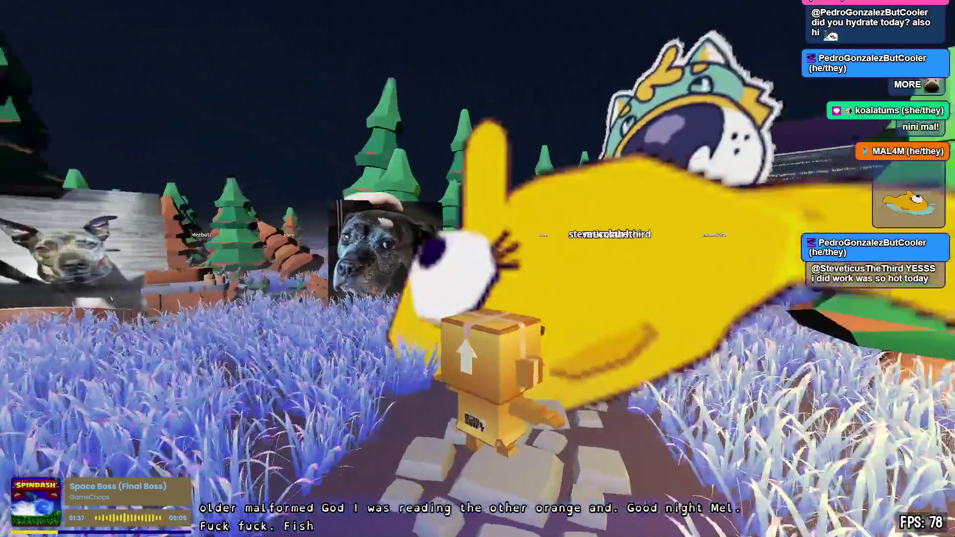
key("w")
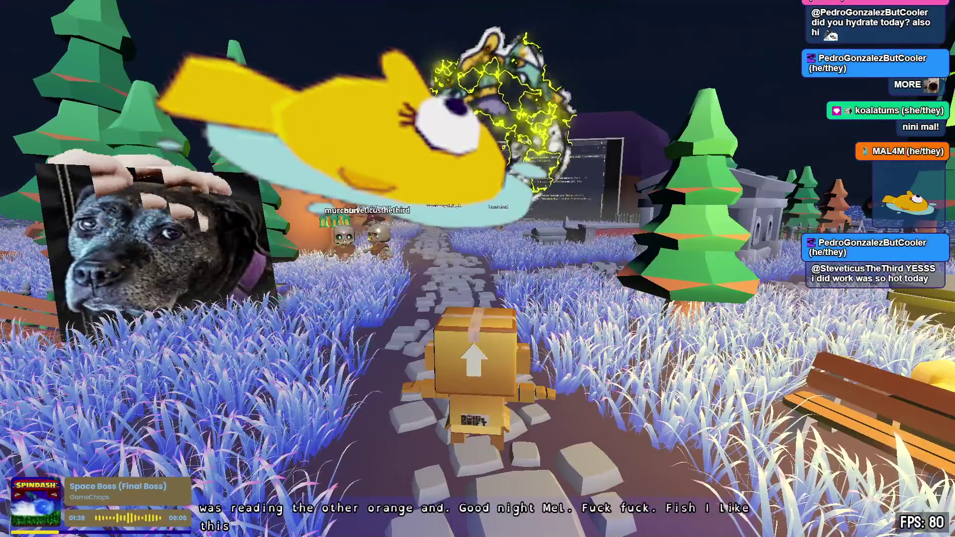
key("s")
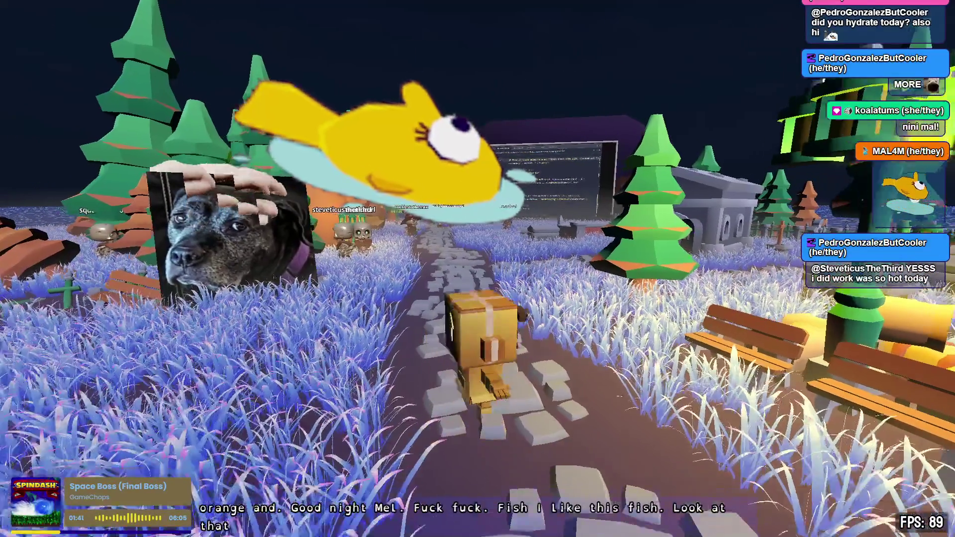
key("d")
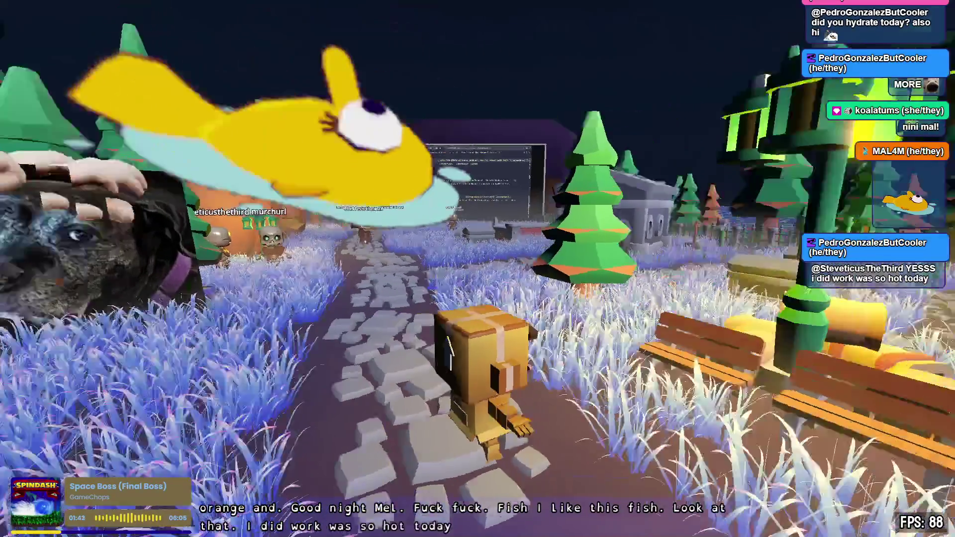
key("a")
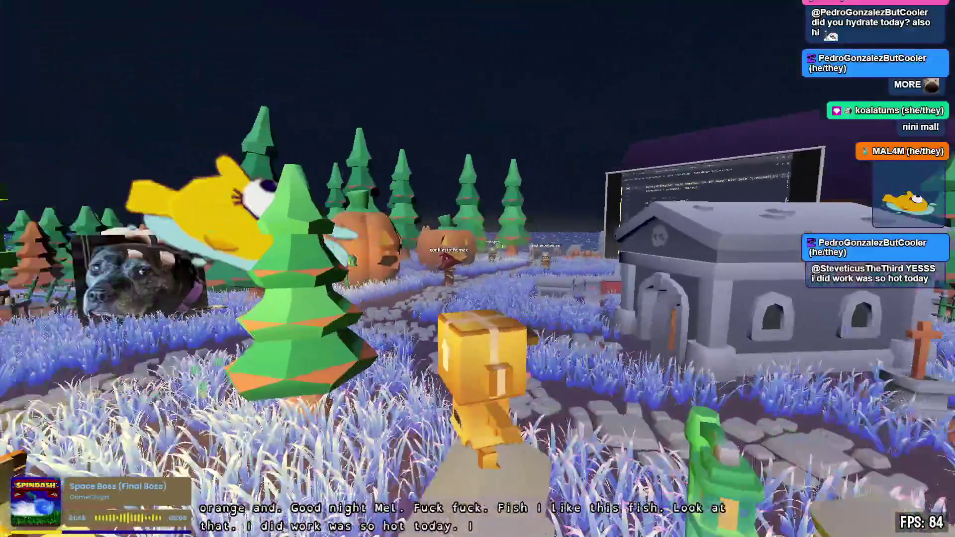
key("d")
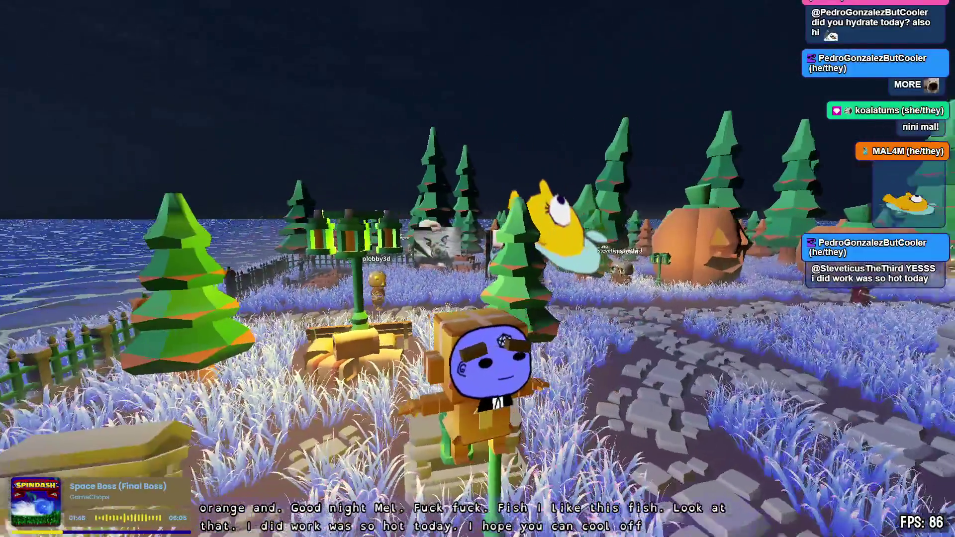
key("w")
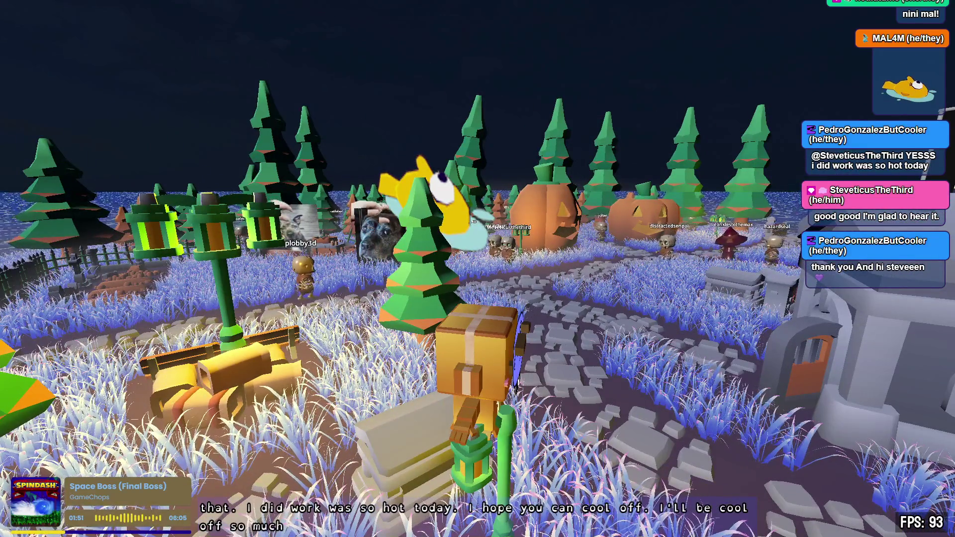
key("d")
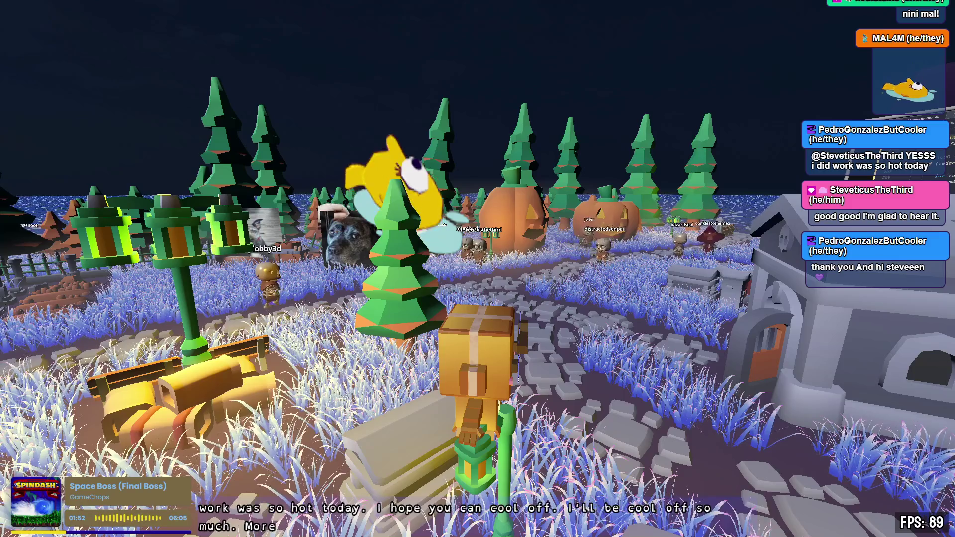
key("a")
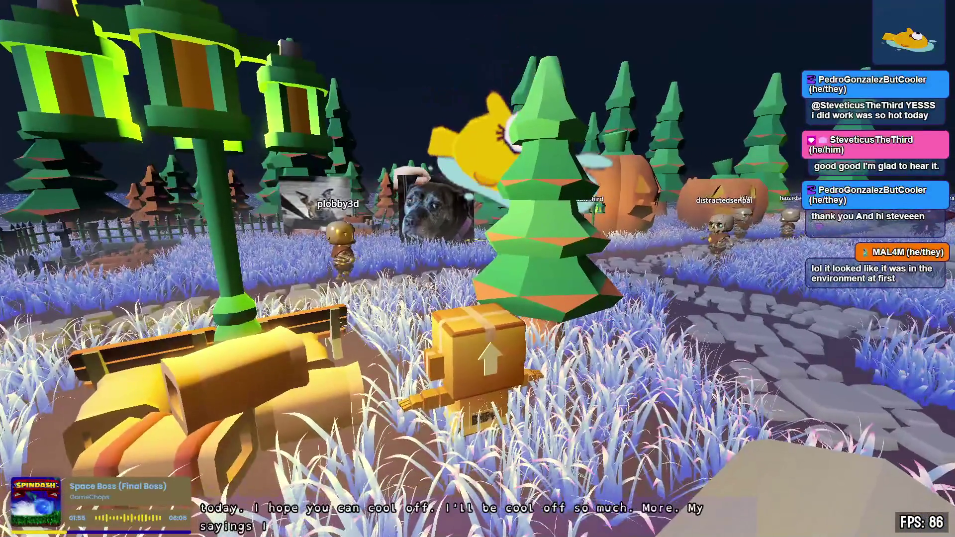
key("s")
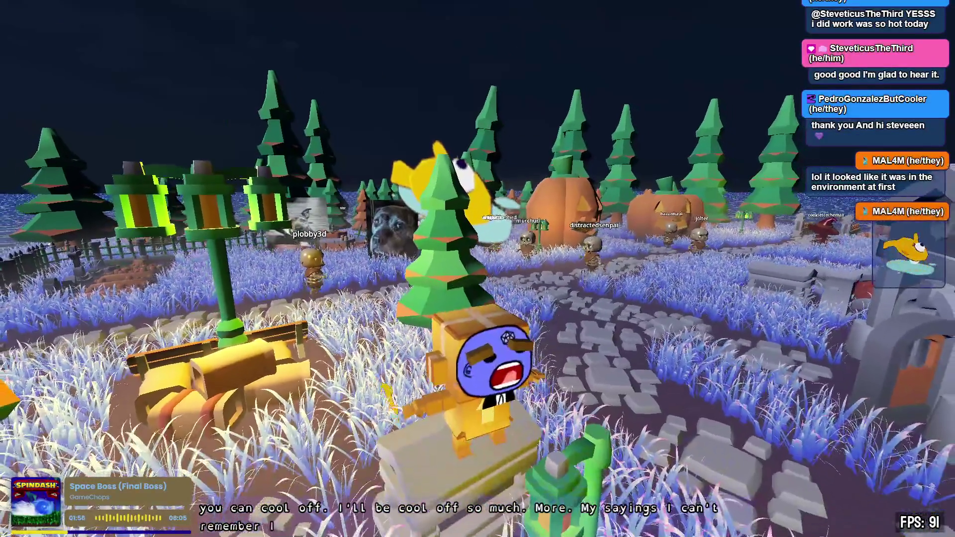
key("a")
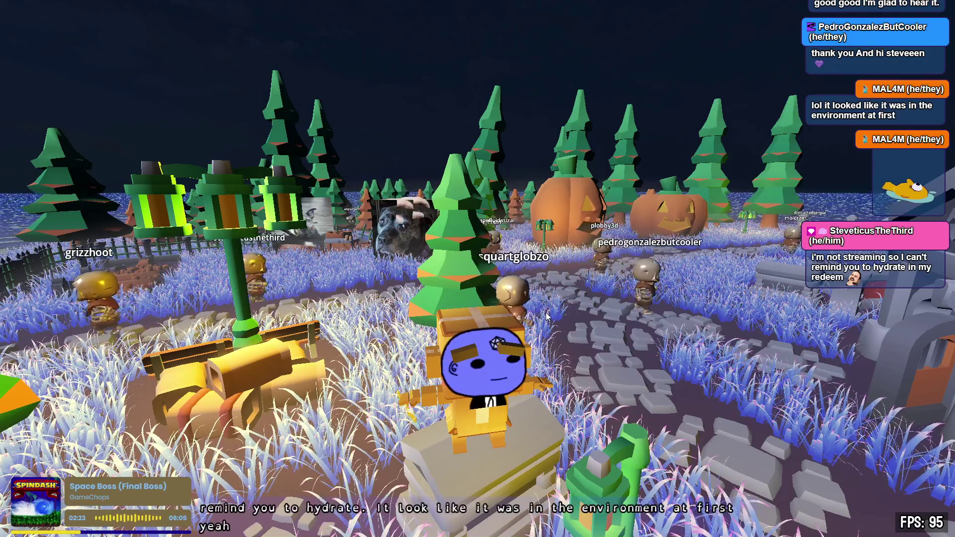
Walk past the lamp post toward the trees, then head back toward the camera.
key("a")
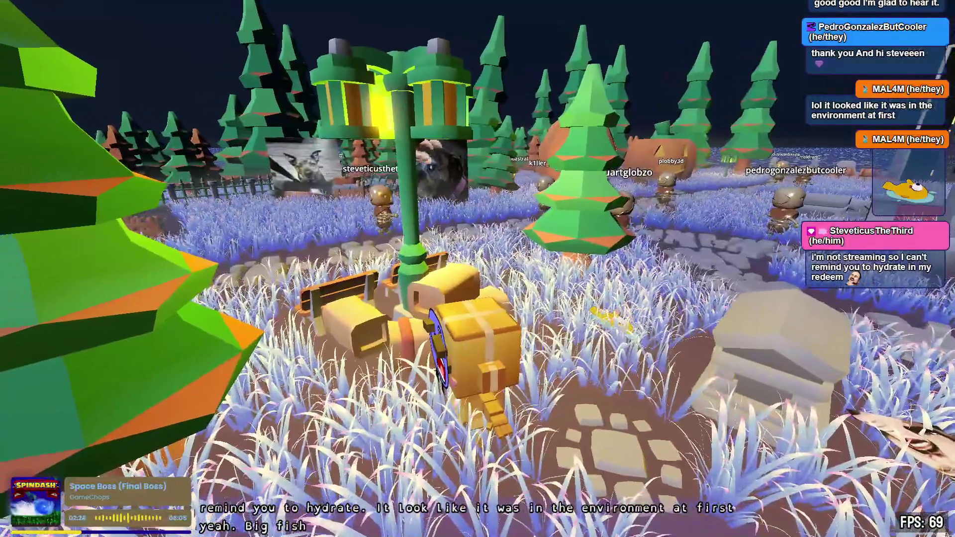
key("w")
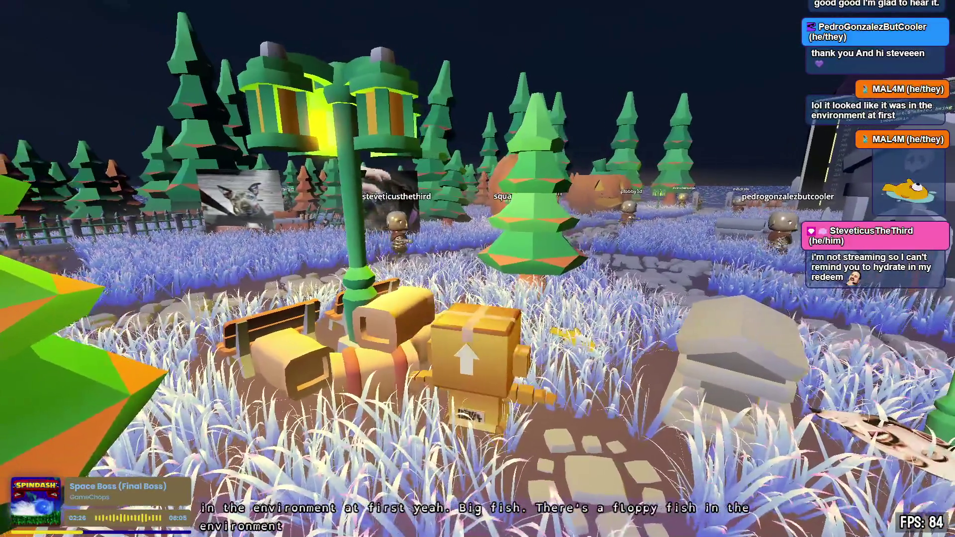
key("w")
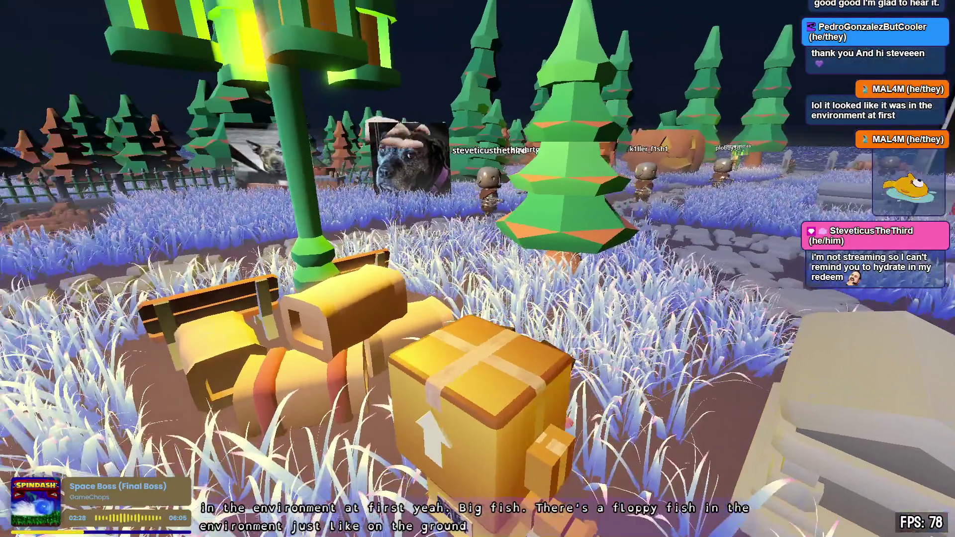
key("a")
key("a")
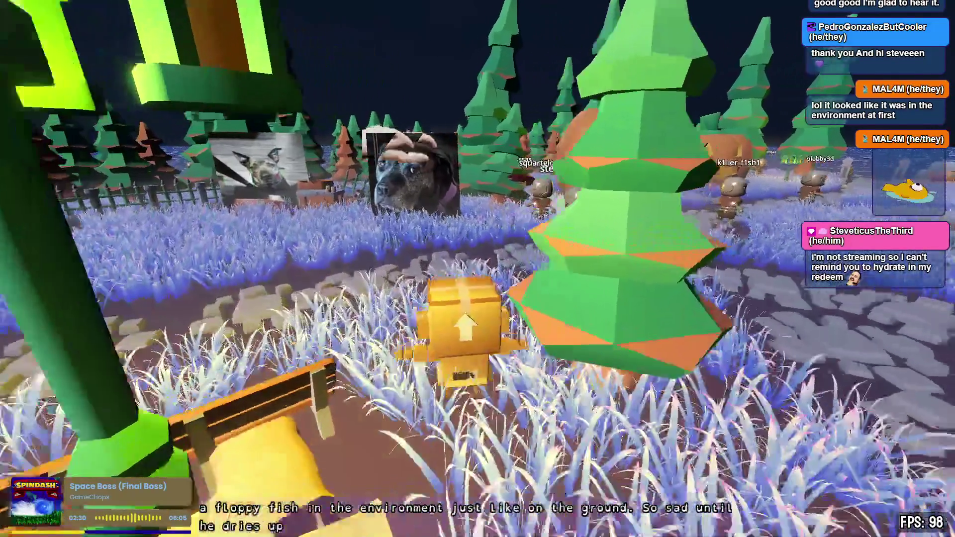
key("s")
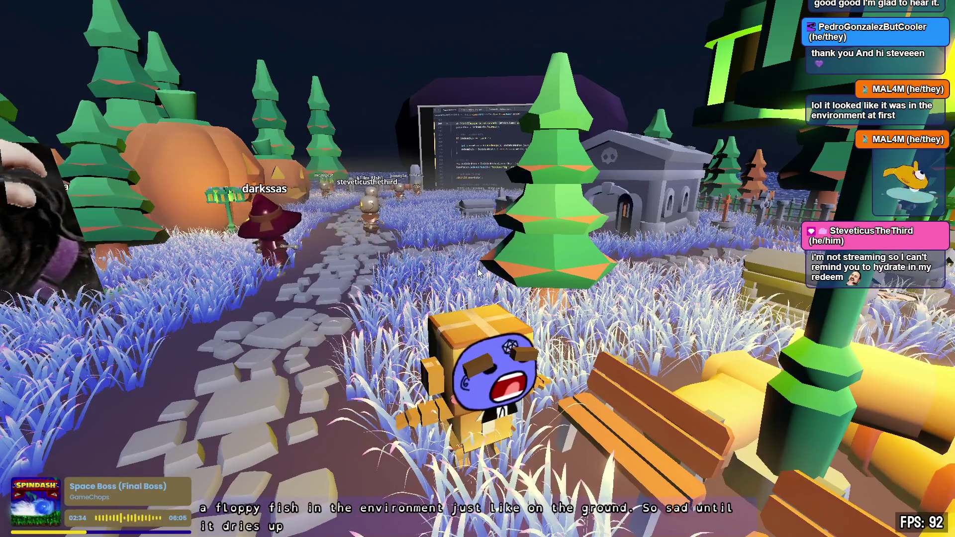
Return to the code and scroll to SpawnMinion's spawn lines 217–236, checking randomLocation's info.
key("e")
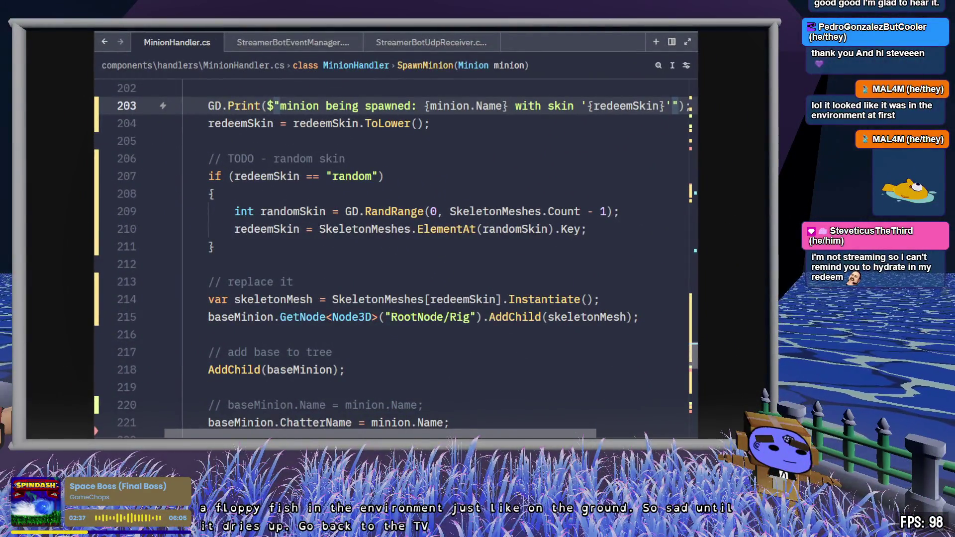
left_click(458, 366)
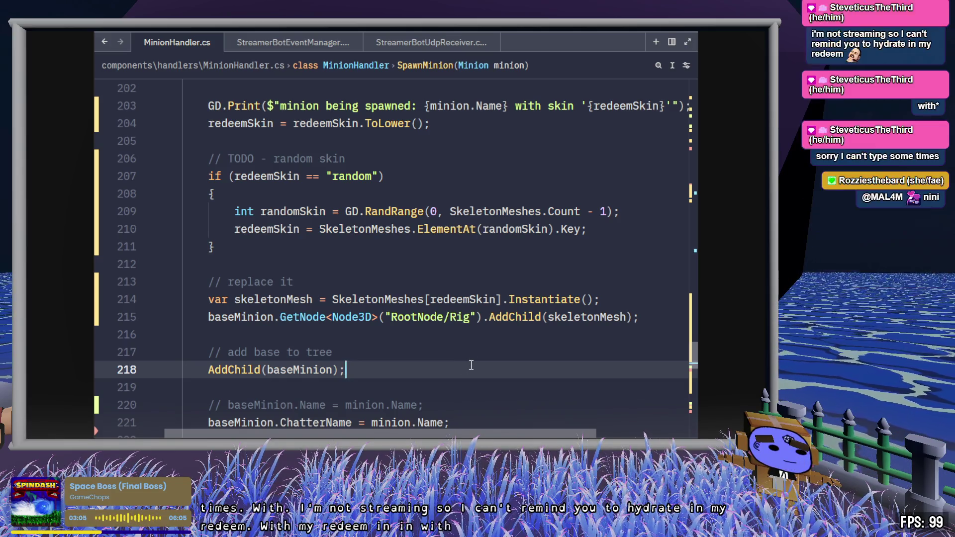
scroll(404, 372, "down", 5)
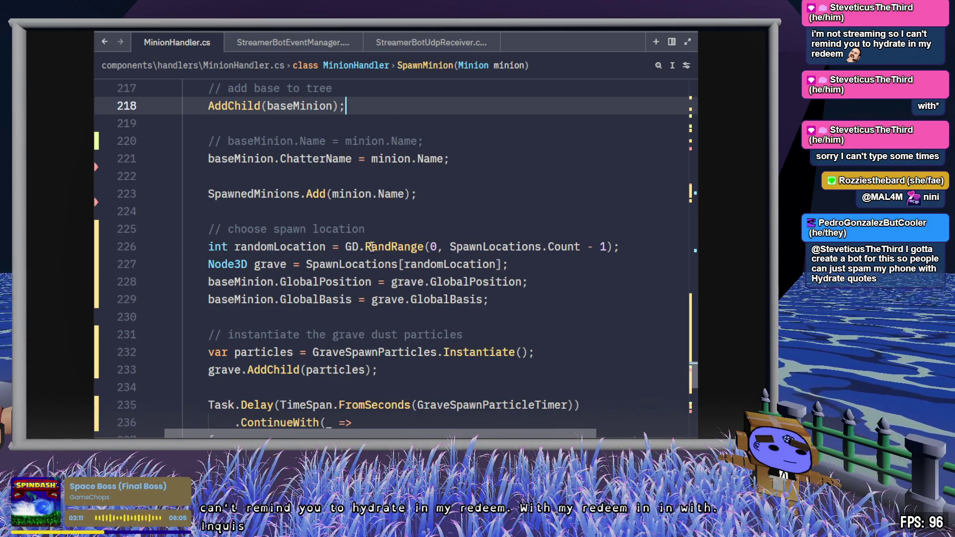
mouse_move(450, 272)
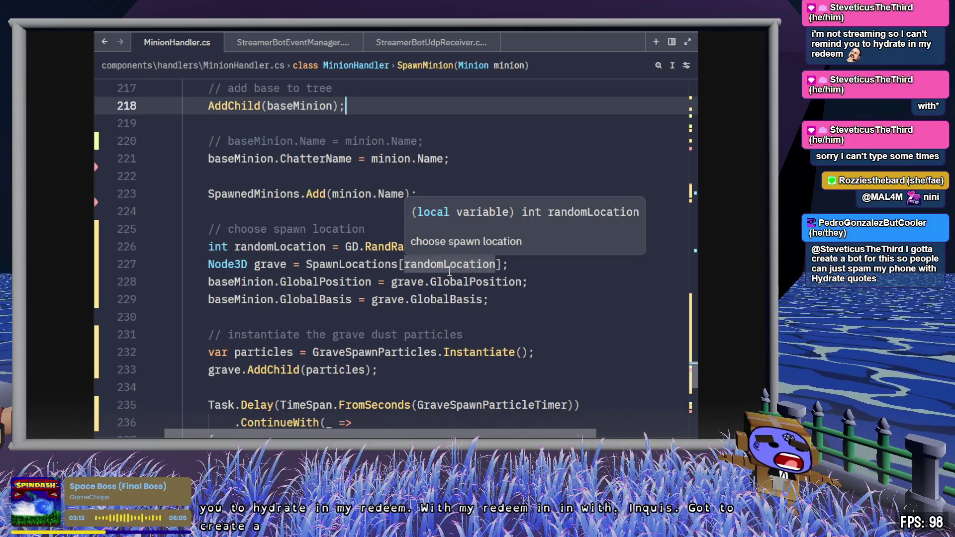
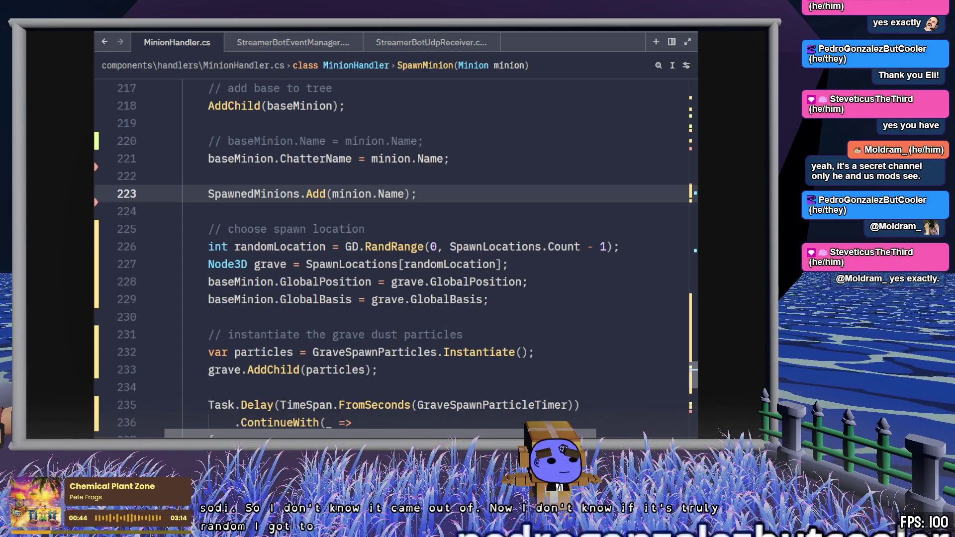
Switch to StreamerBotEventManager.cs, close StreamerBotUdpReceiver, and scroll to the _Ready GetNode handler assignments.
left_click(500, 300)
scroll(503, 304, "down", 6)
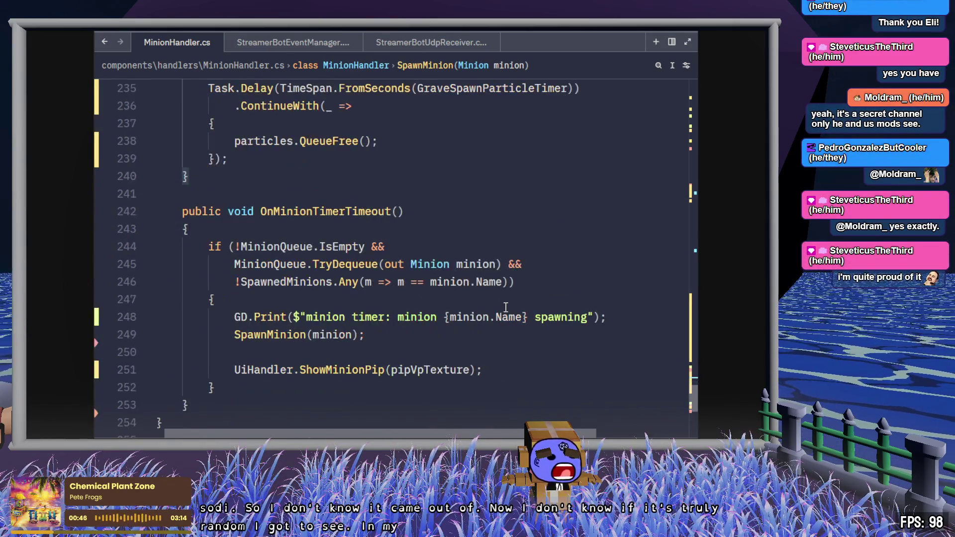
left_click(287, 44)
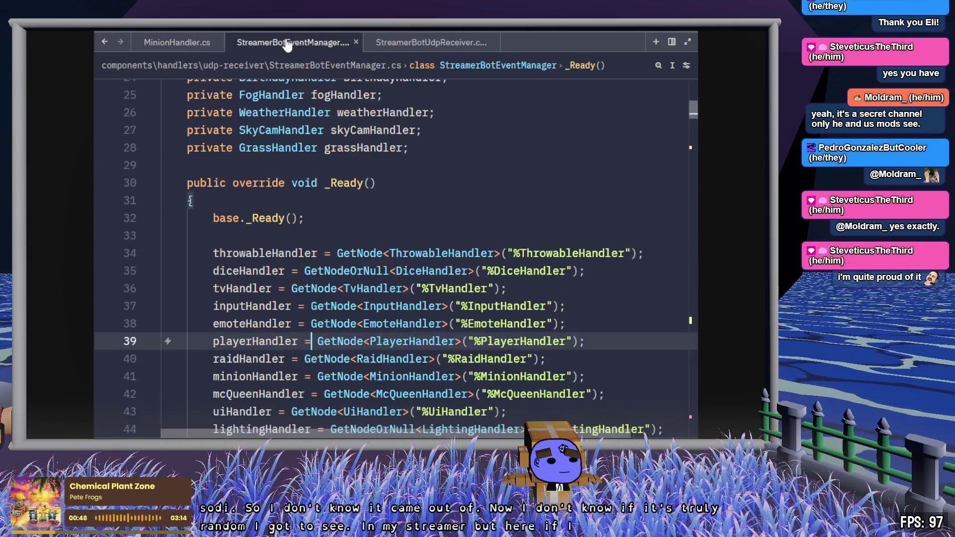
scroll(438, 164, "down", 4)
middle_click(448, 43)
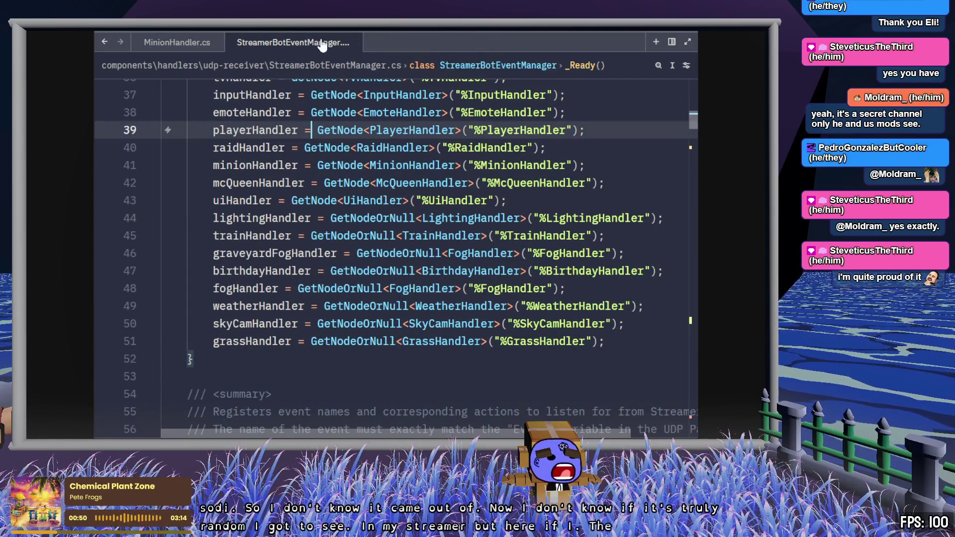
scroll(383, 359, "up", 2)
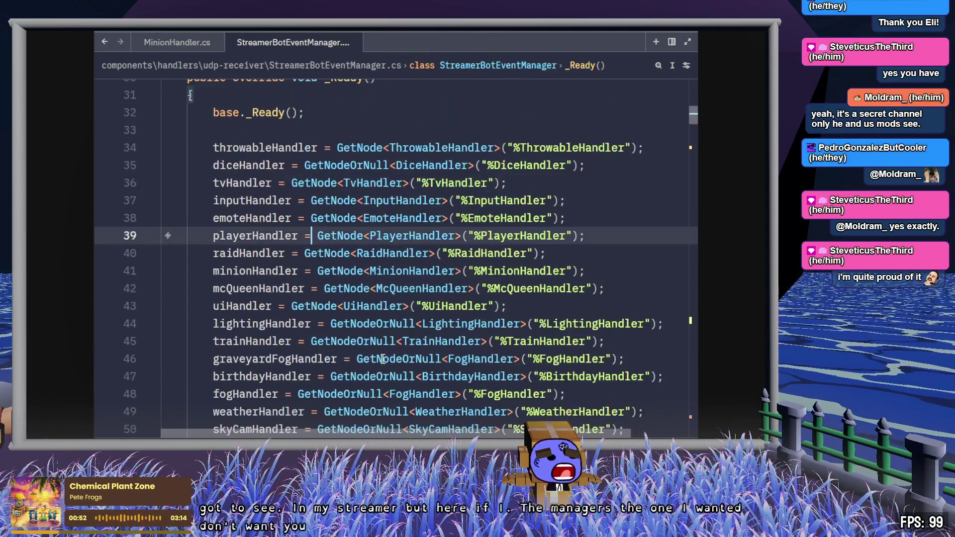
scroll(383, 359, "down", 1)
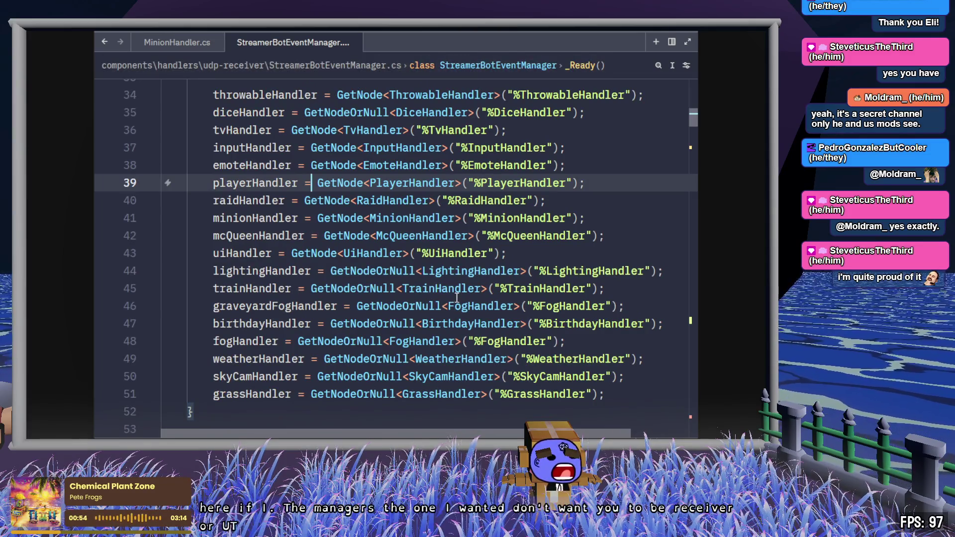
mouse_move(457, 297)
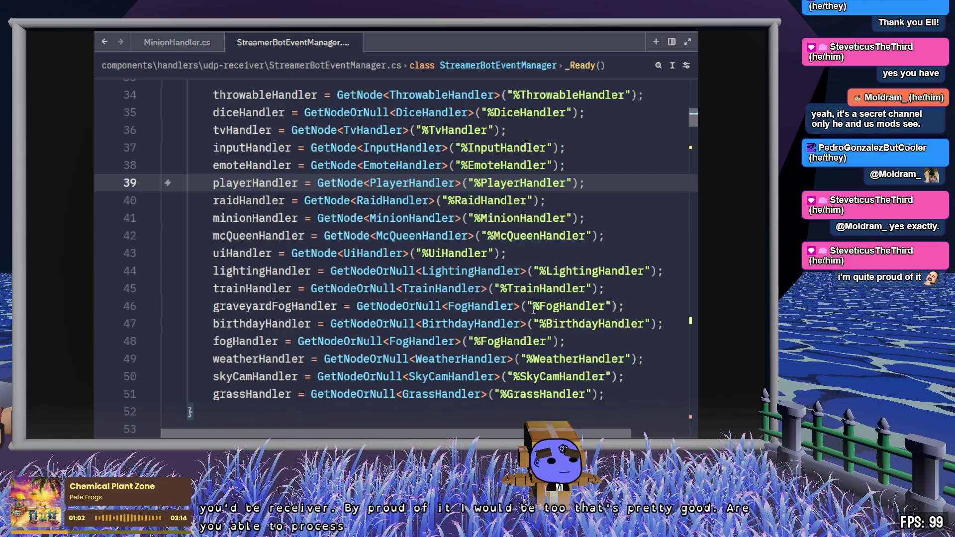
mouse_move(515, 290)
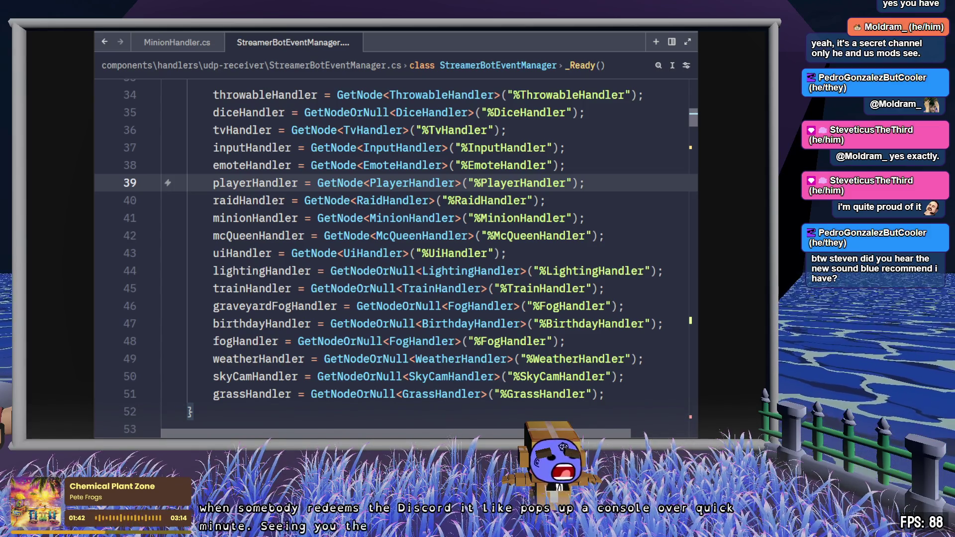
Search StreamerBotEventManager.cs for 'force', finding 12 matches.
key("Up")
key("Up")
key("Up")
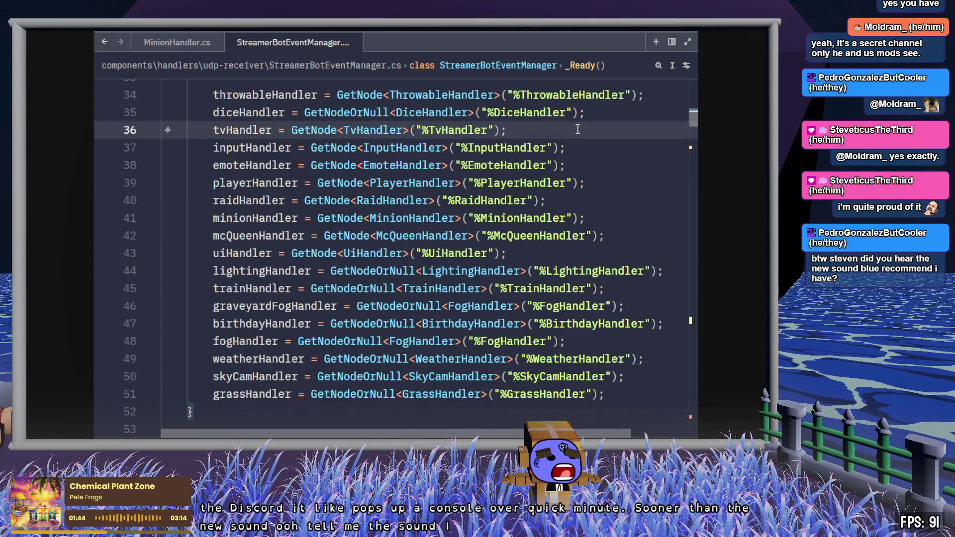
left_click(525, 324)
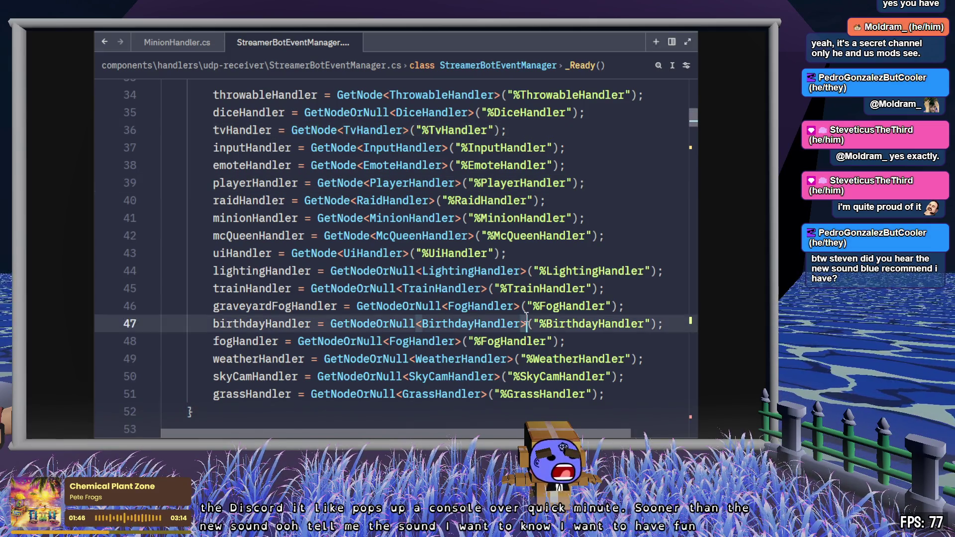
scroll(525, 321, "down", 3)
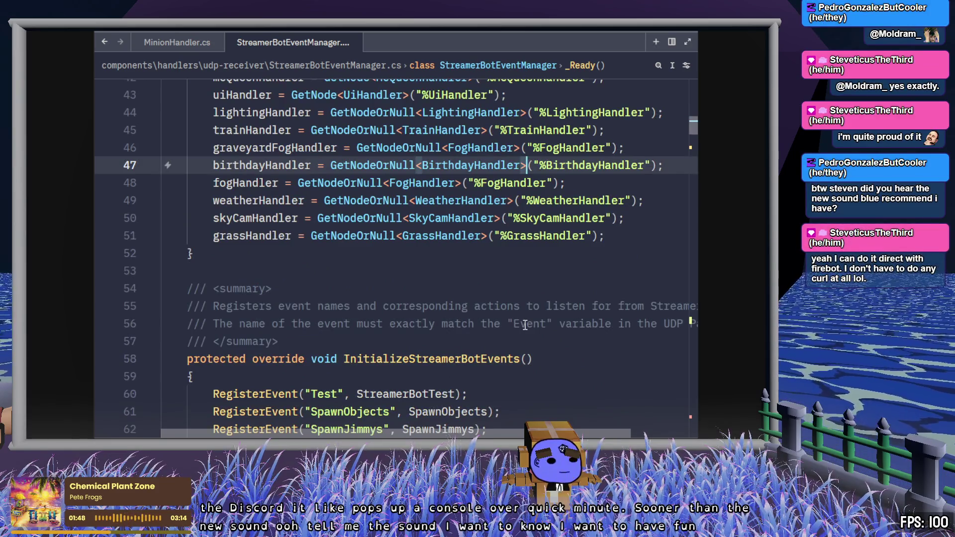
key("ctrl+f")
type("force")
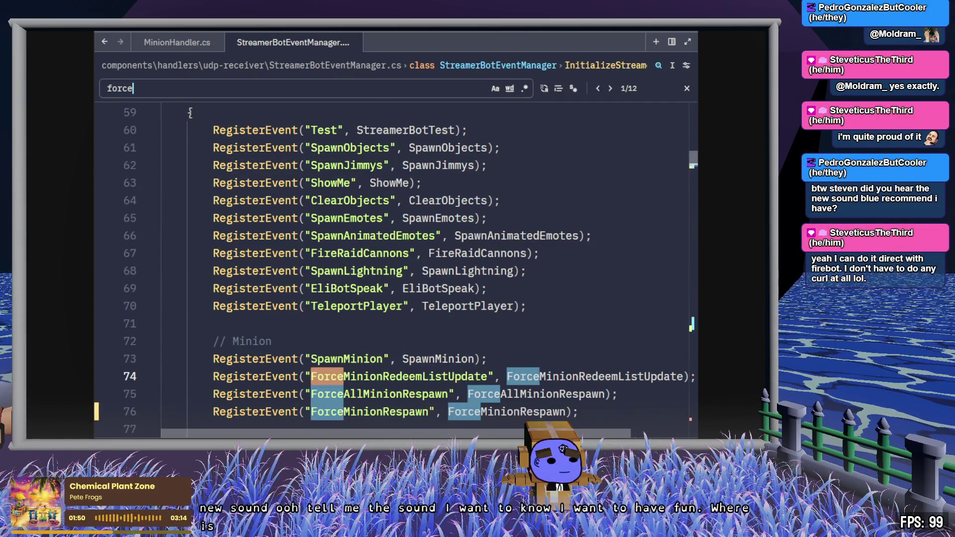
scroll(412, 309, "down", 1)
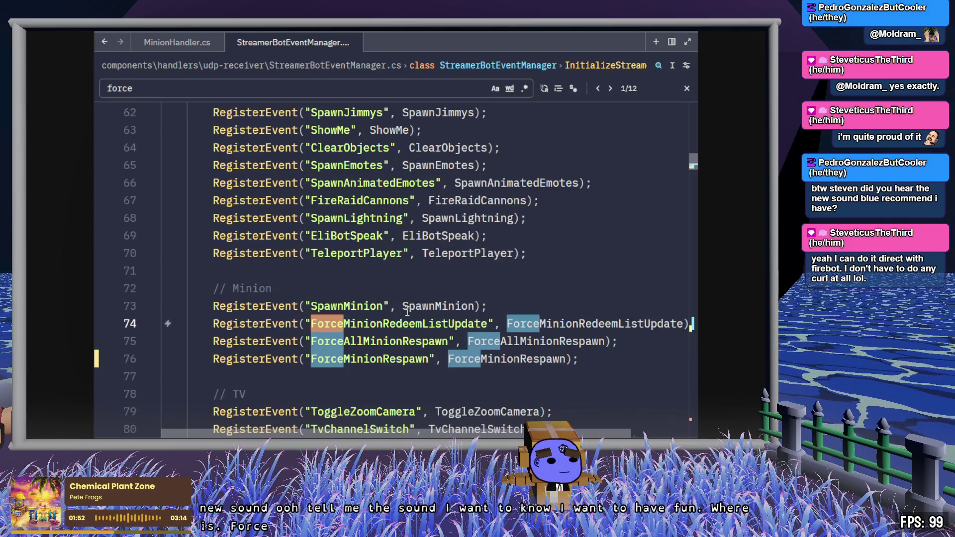
Jump from the line-76 ForceMinionRespawn registration to its definition passing eventData.User.
left_click(396, 358)
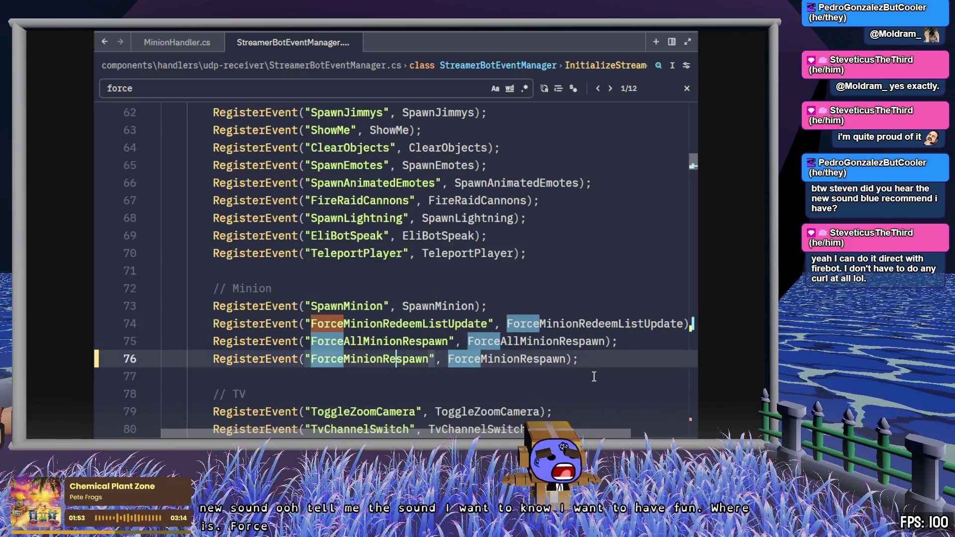
left_click(557, 359, "ctrl")
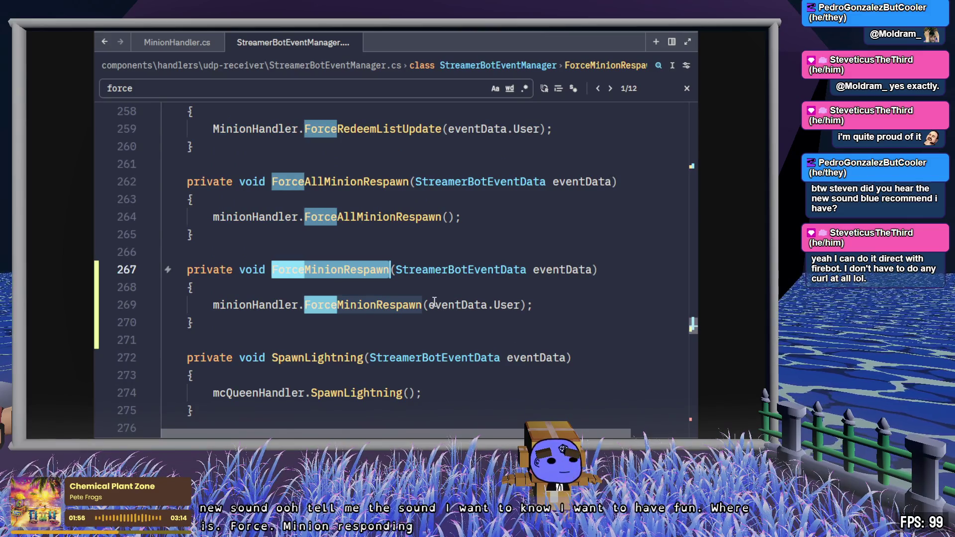
left_click(495, 306)
key("ctrl+Right")
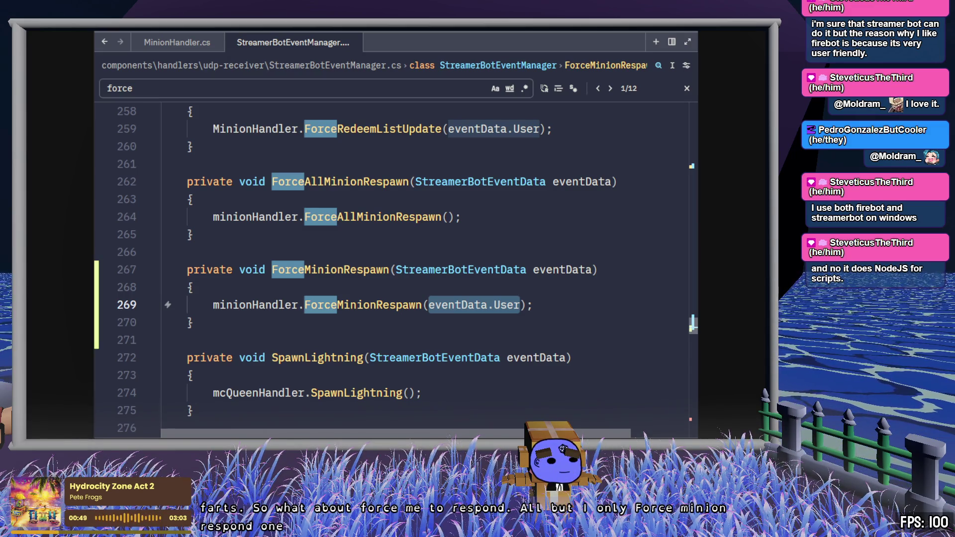
left_click(373, 129)
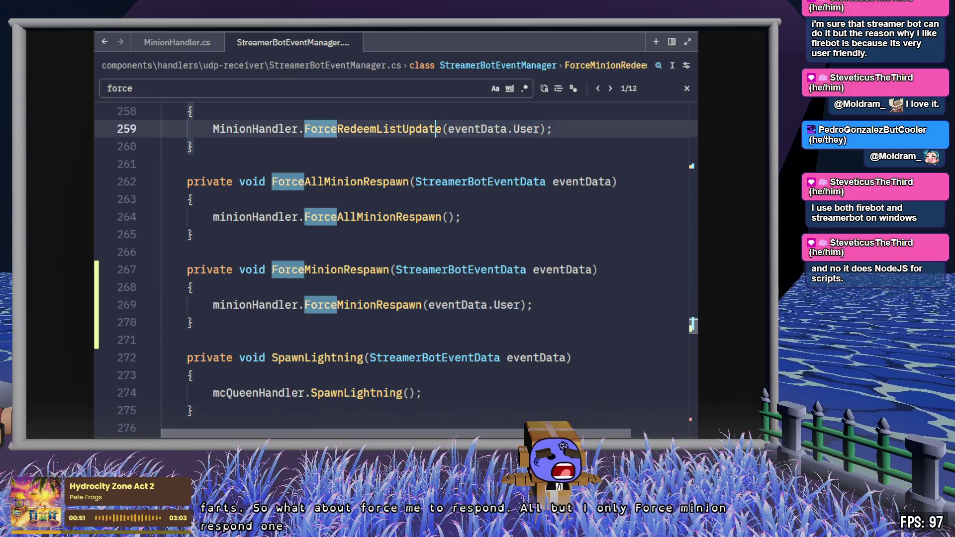
Select the ForceMinionRespawn method name on line 267.
double_click(348, 269)
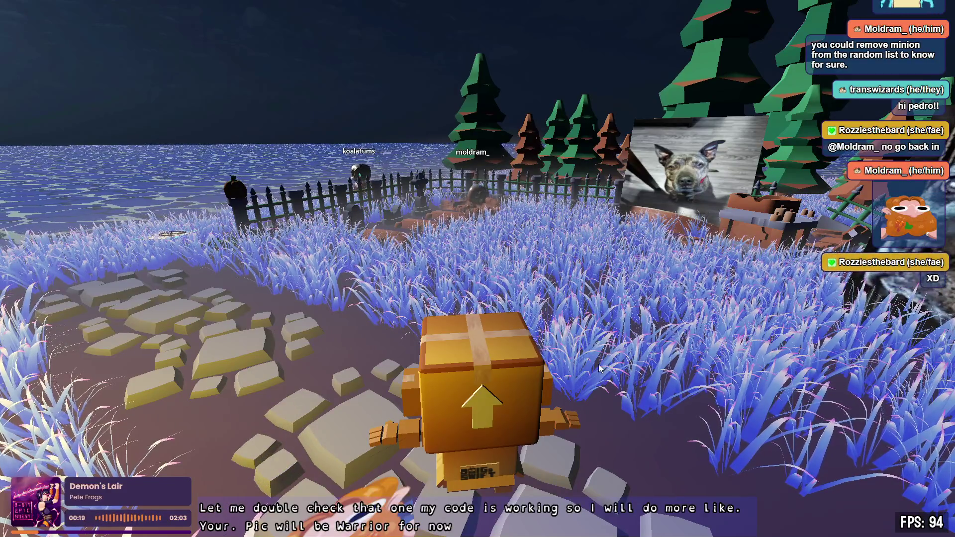
Turn the box character slightly right and walk it forward into the grass.
key("d")
key("w")
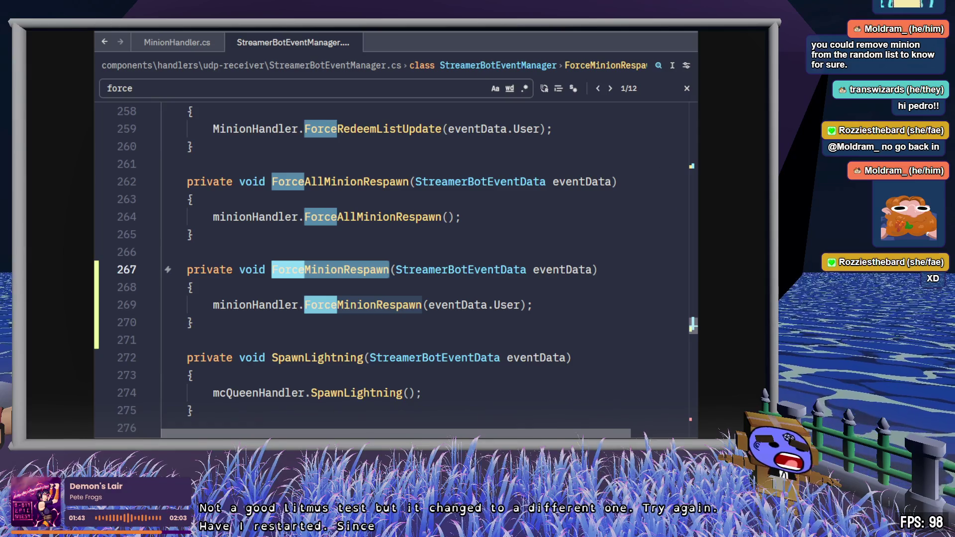
Switch to MinionHandler.cs and scroll through its code.
left_click(176, 42)
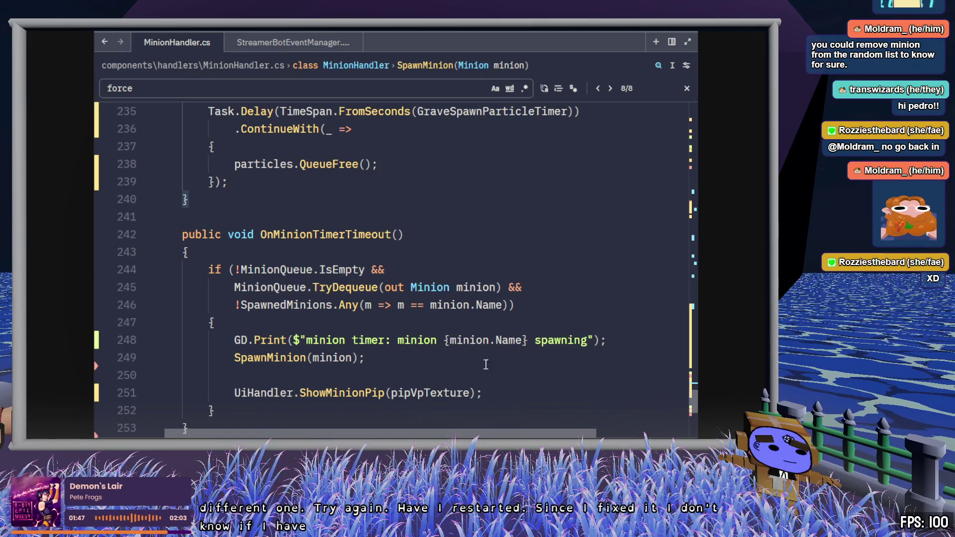
scroll(482, 355, "down", 4)
scroll(485, 361, "up", 12)
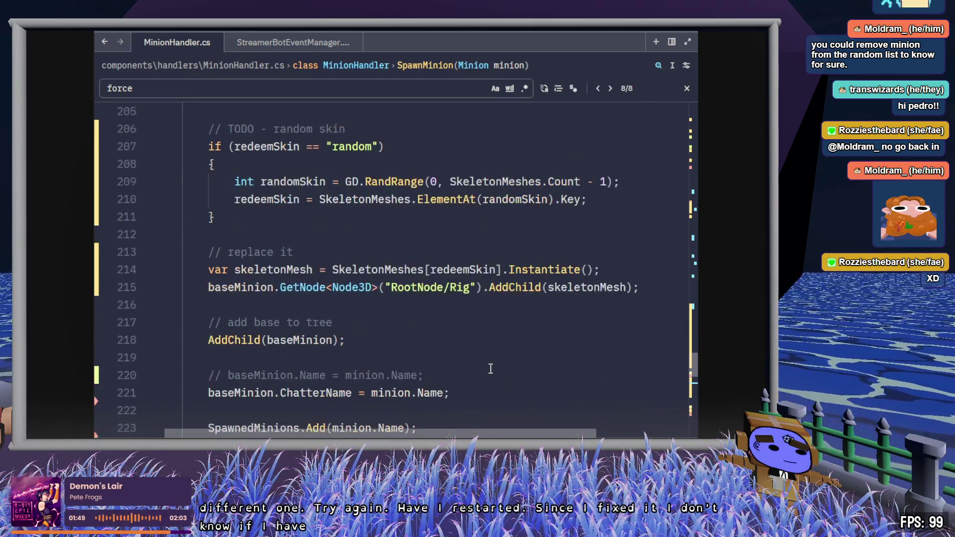
scroll(490, 368, "up", 10)
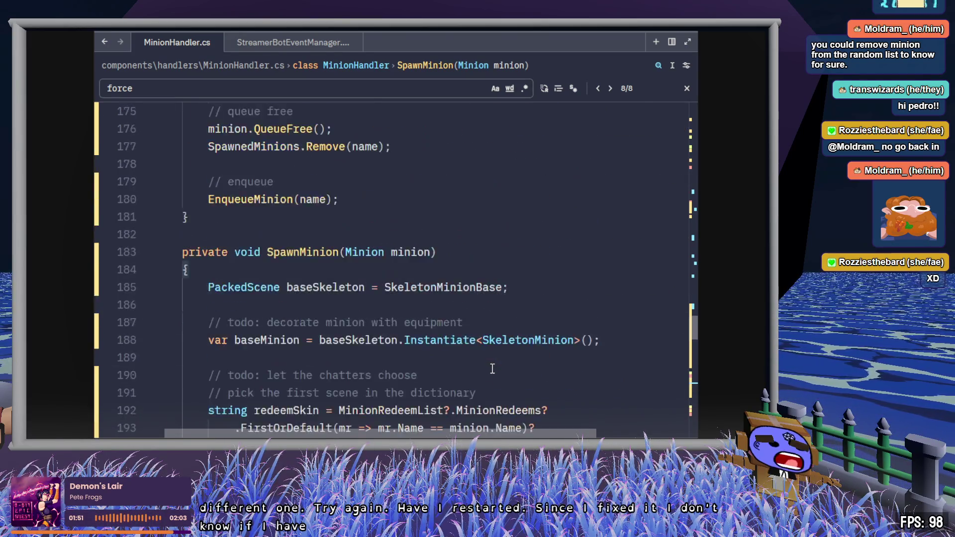
scroll(492, 369, "up", 12)
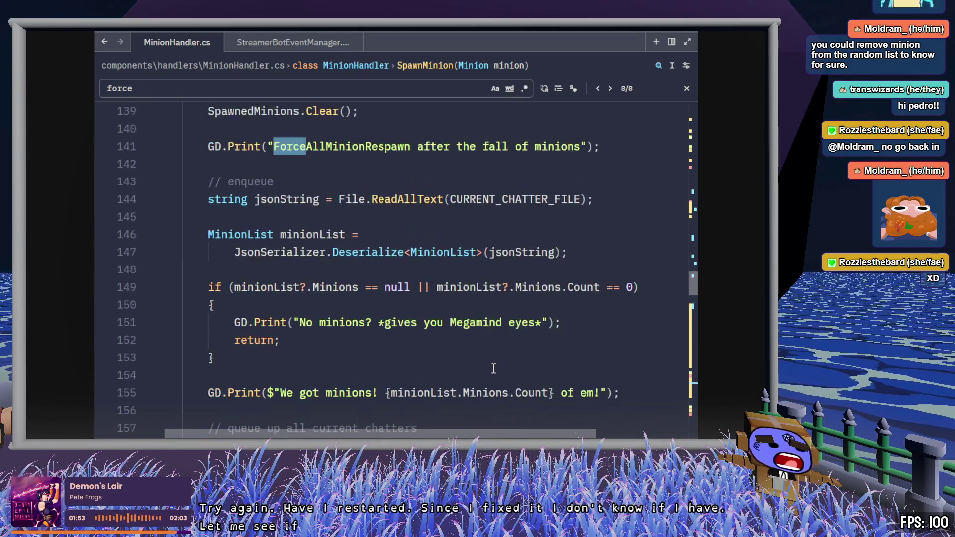
scroll(494, 369, "up", 10)
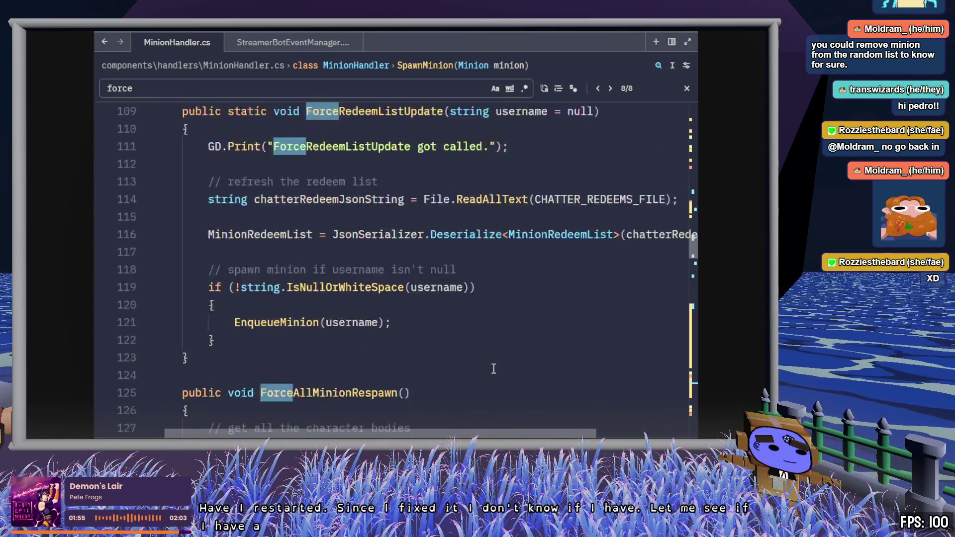
scroll(493, 368, "up", 3)
scroll(494, 369, "up", 9)
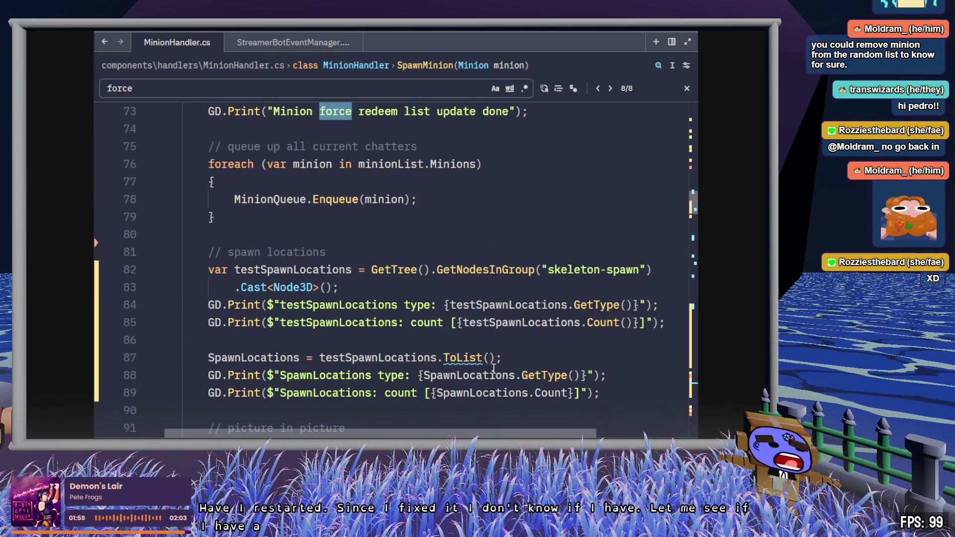
scroll(494, 368, "up", 5)
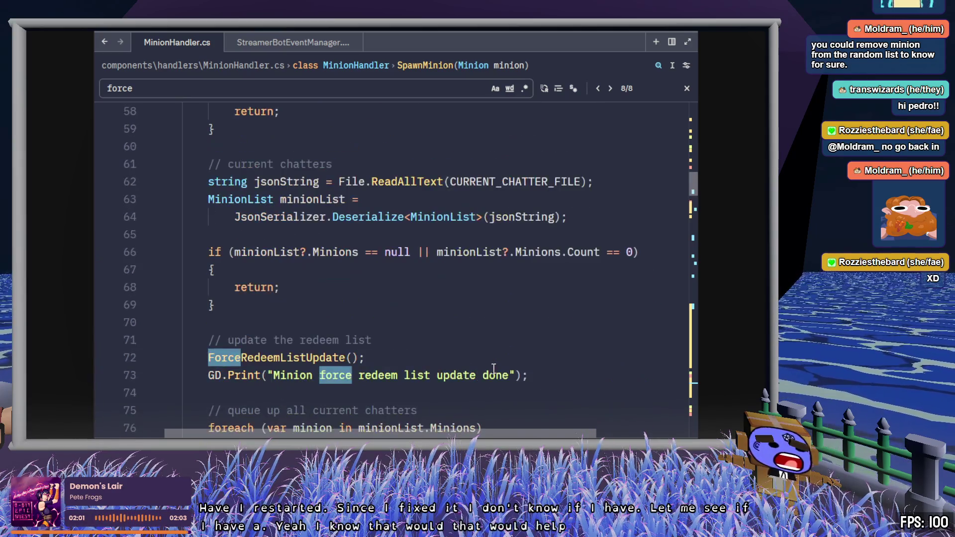
scroll(494, 368, "down", 4)
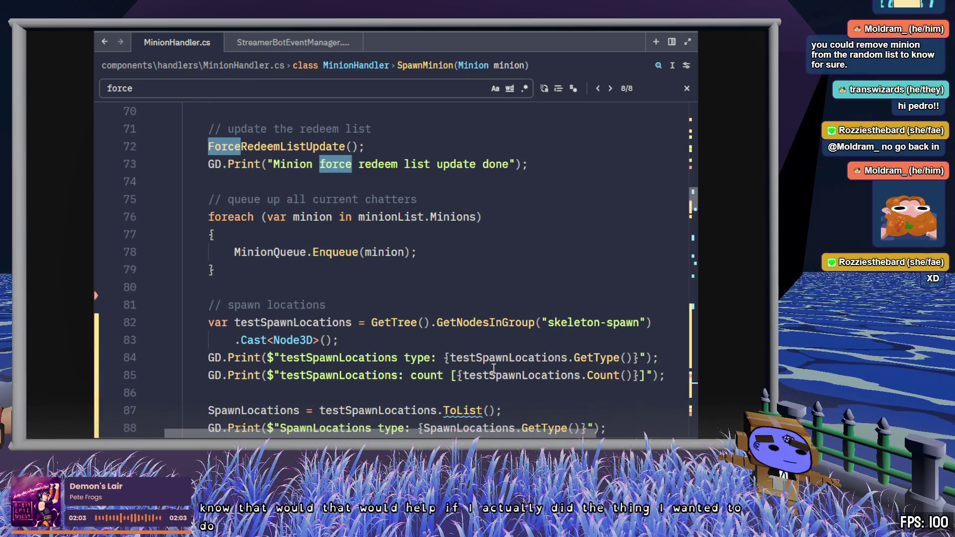
scroll(493, 368, "down", 4)
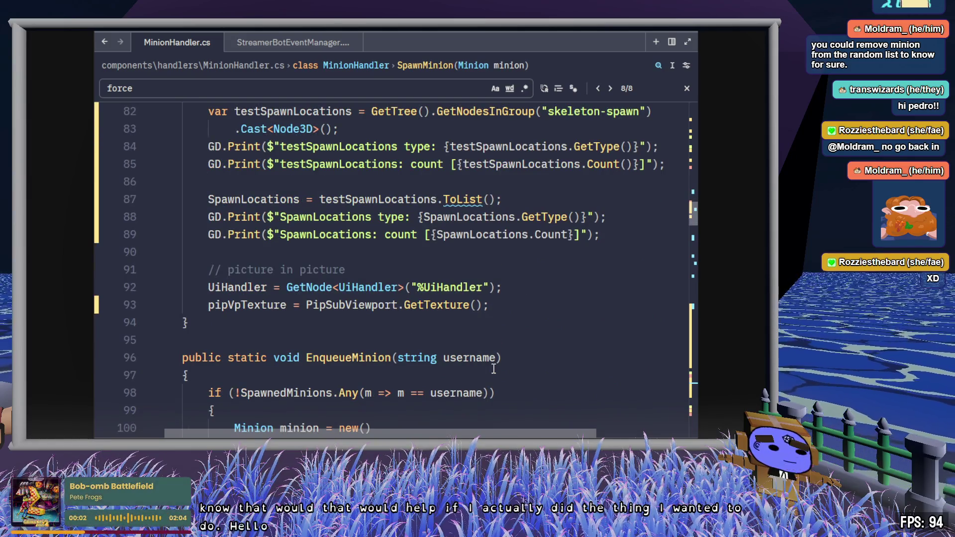
Search for 'skin', jump to line 192, and select '{redeemSkin}' in the line-203 log message.
key("ctrl+f")
type("skin")
key("Return")
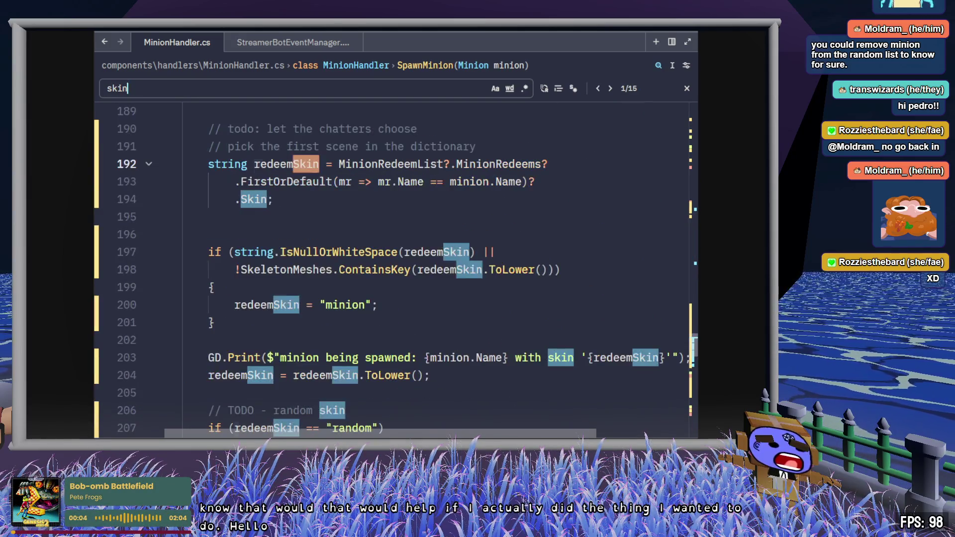
key("Escape")
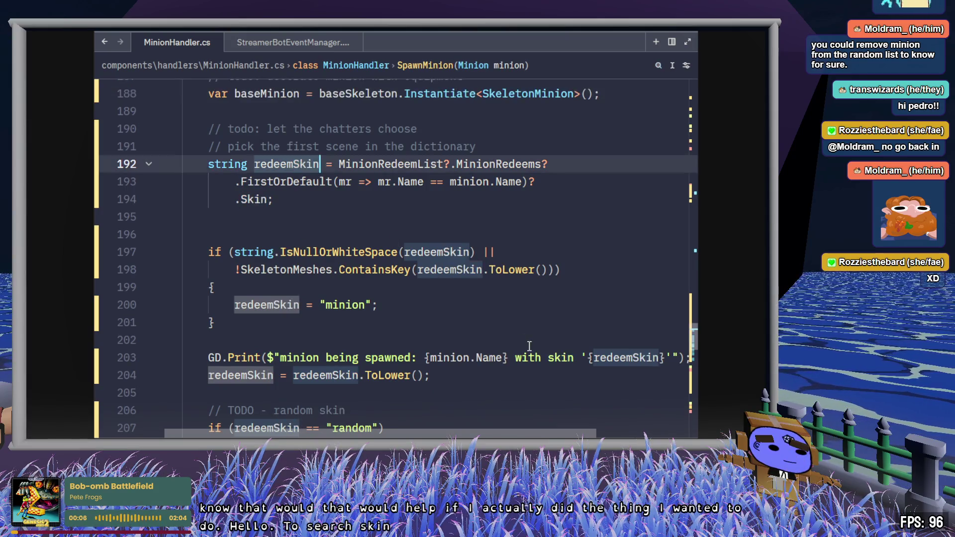
left_click(580, 357)
left_click(674, 357, "shift")
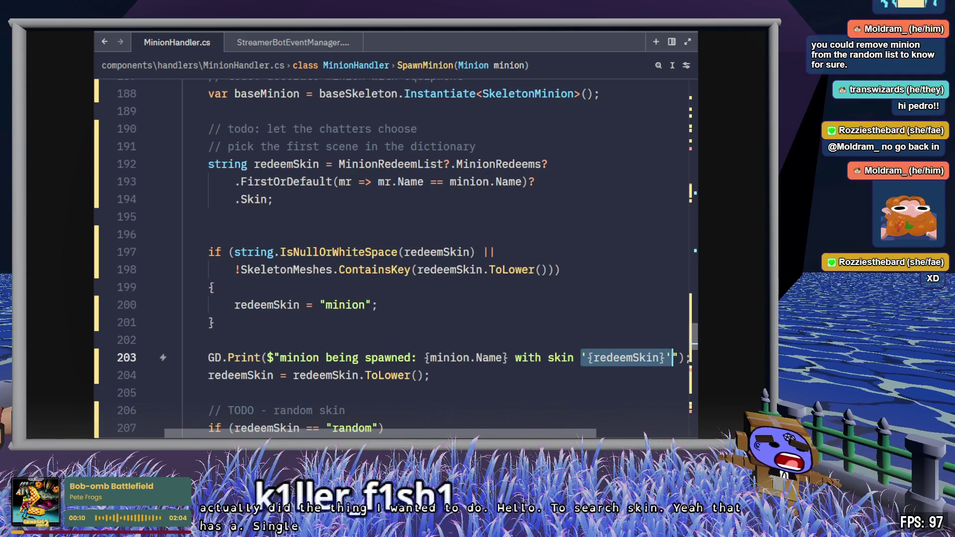
key("alt+Tab")
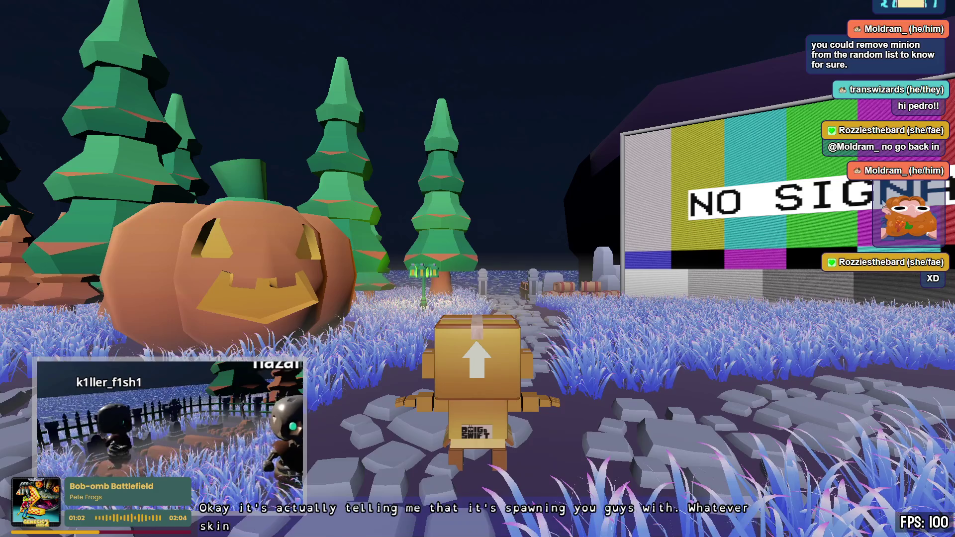
Rotate the camera to the NO SIGNAL screen and zoom in on the Zed code view.
left_click_drag(586, 317, 478, 273)
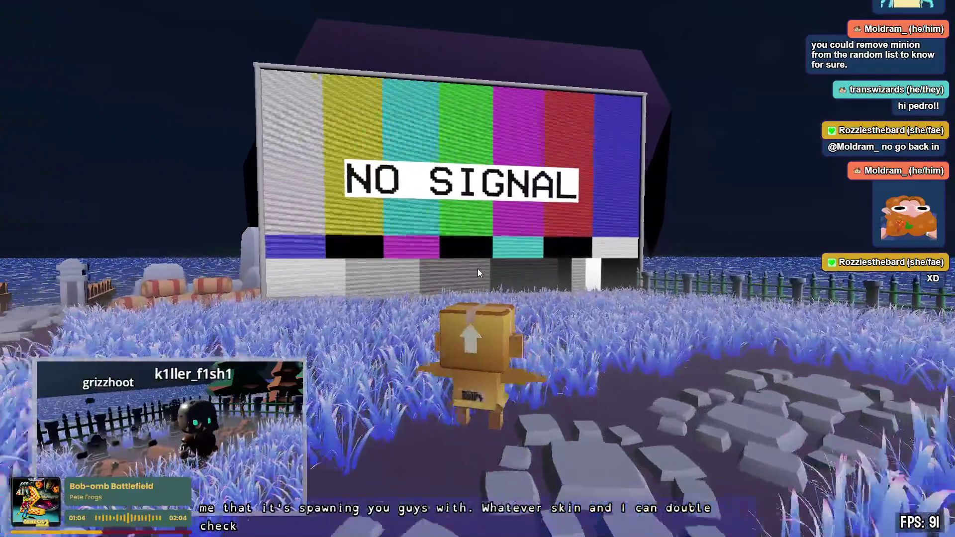
left_click(478, 272)
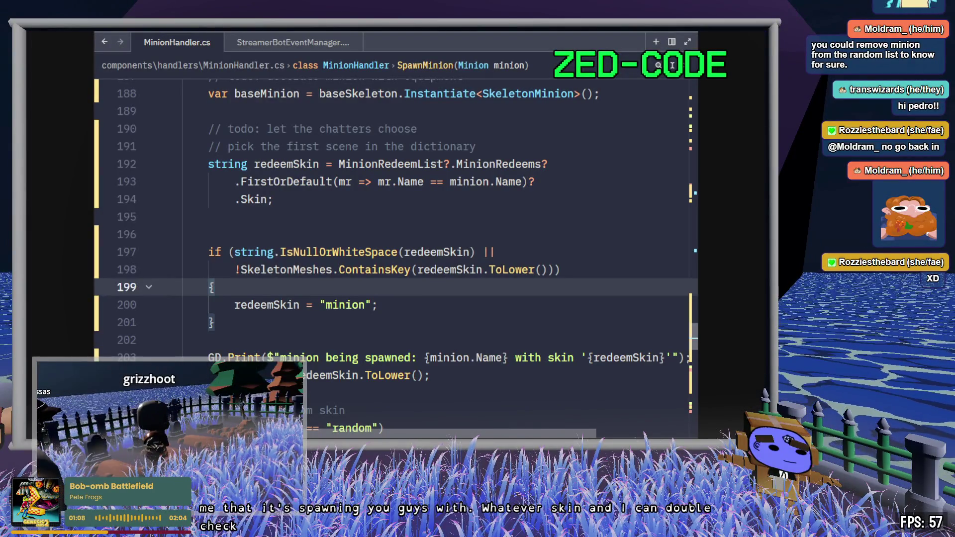
left_click(463, 270)
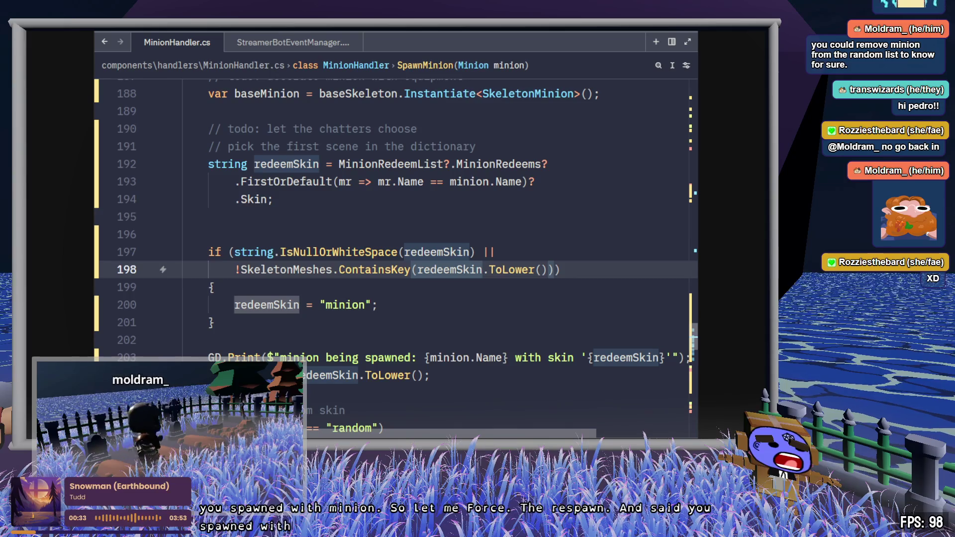
Delete the extra blank line 195 before the if check.
left_click(476, 165)
left_click(598, 264)
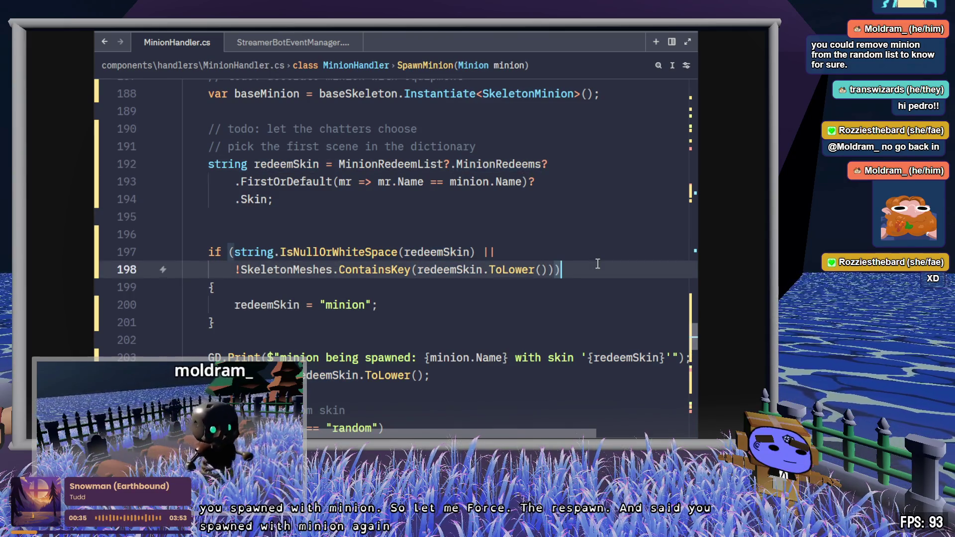
left_click(611, 219)
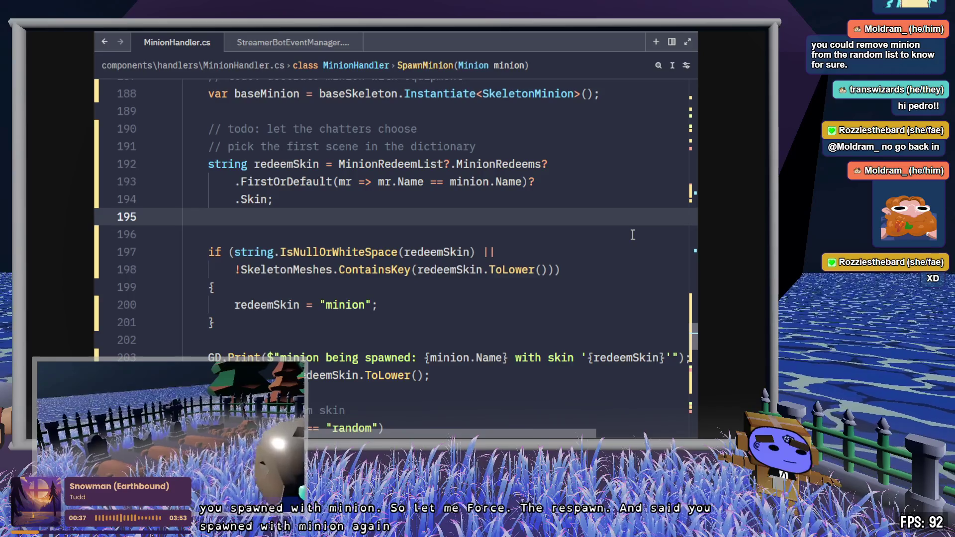
key("Delete")
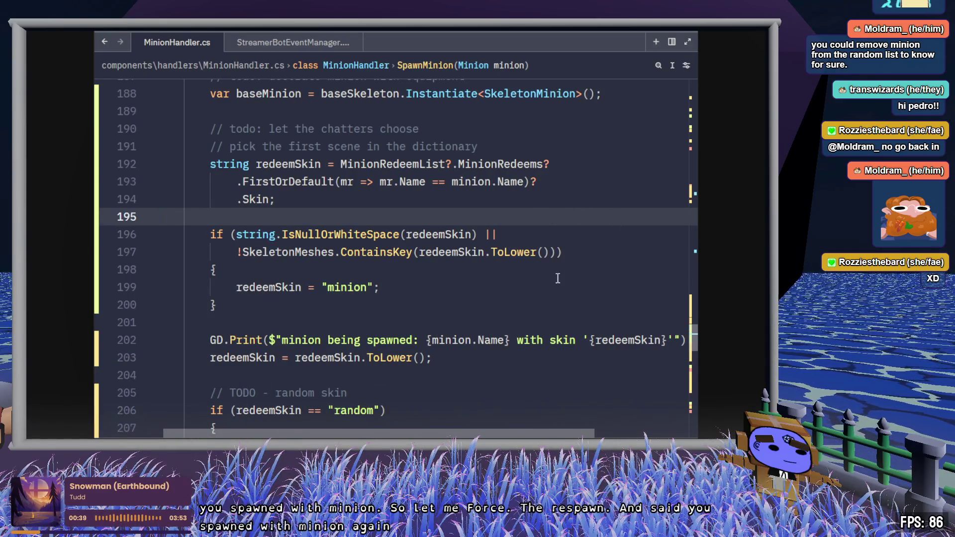
Move the GD.Print spawn log below the random-skin block, save, and add a blank line above it.
scroll(440, 283, "down", 2)
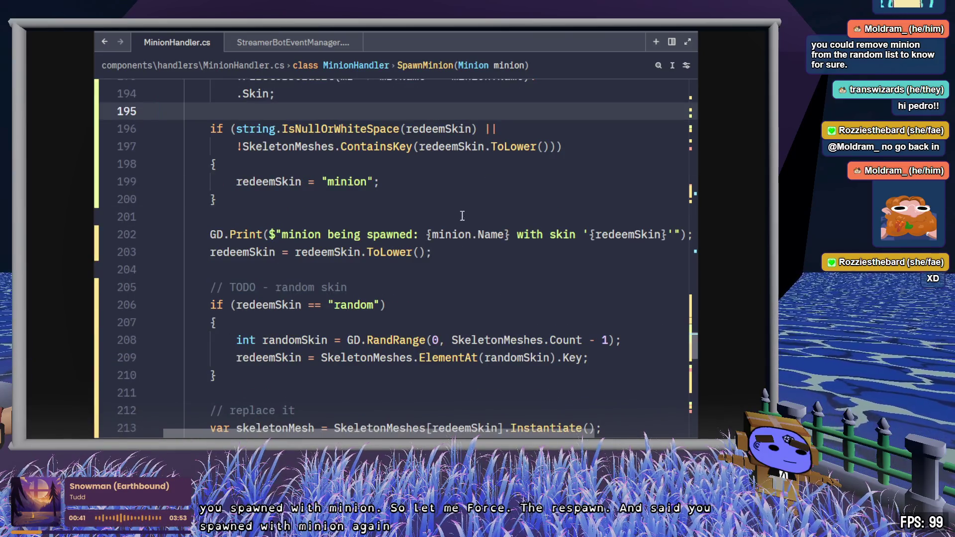
left_click(448, 236)
left_click(620, 359)
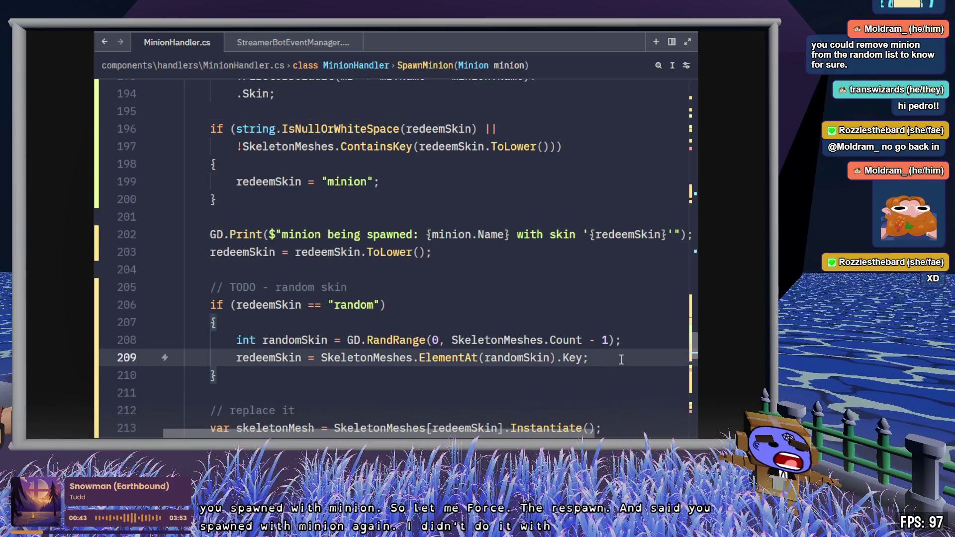
left_click(544, 234)
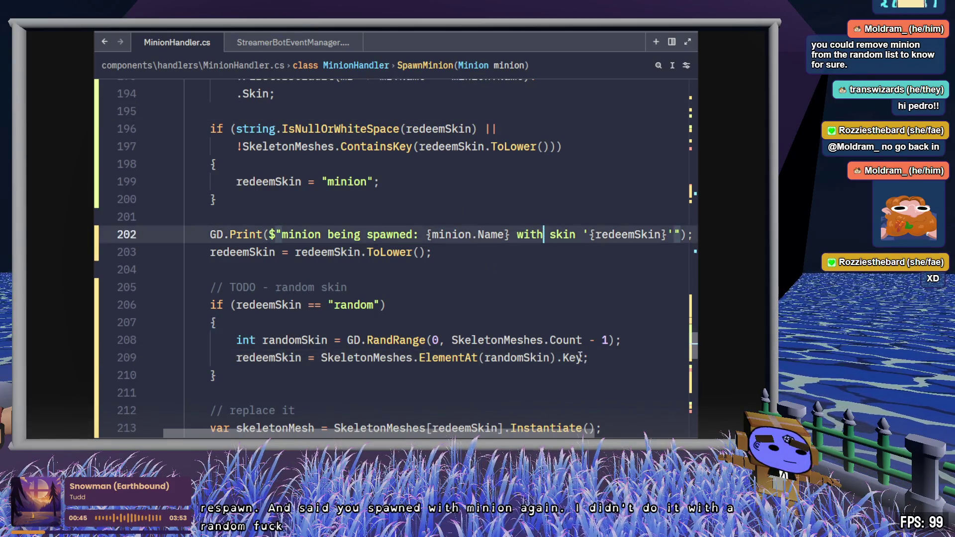
mouse_move(528, 368)
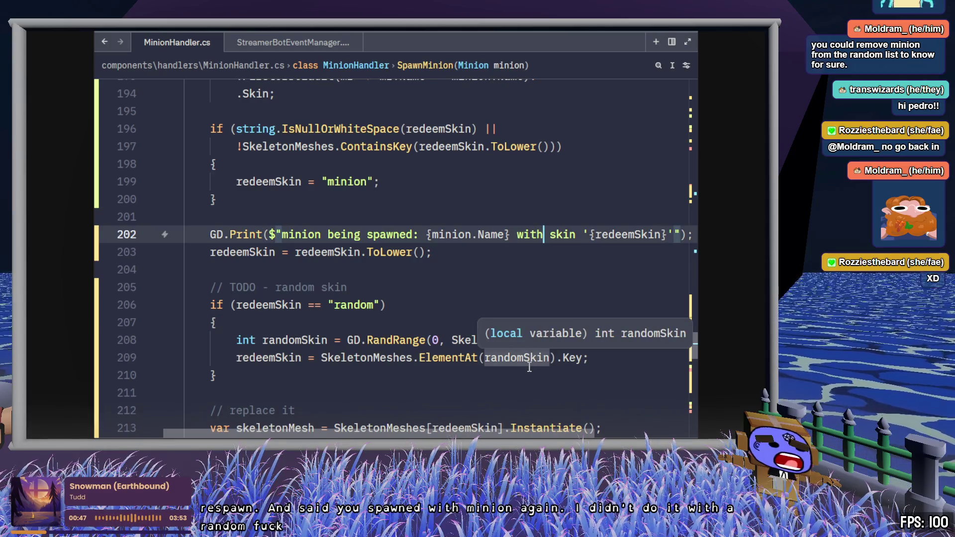
key("alt+Down")
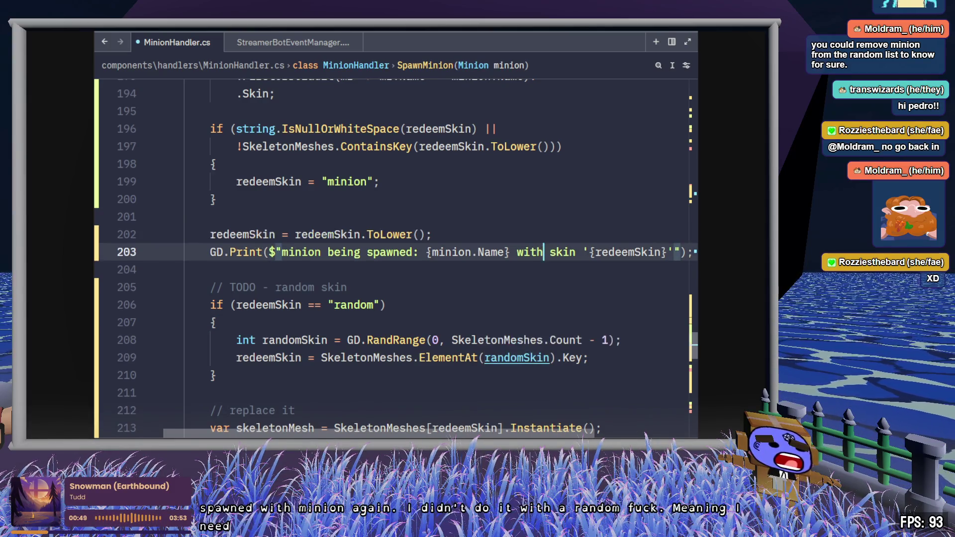
key("alt+Down")
key("alt+Down")
key("alt+Down")
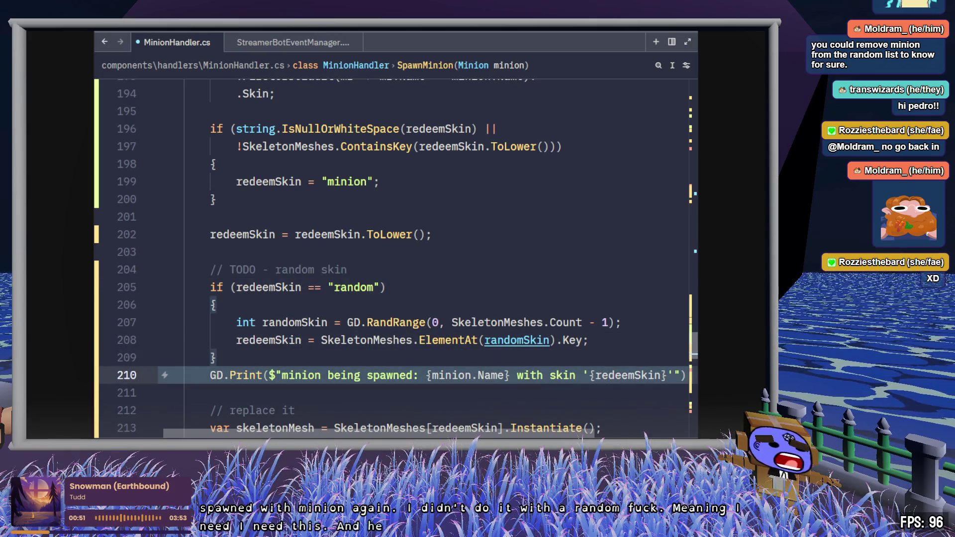
key("ctrl+s")
key("Up")
key("Return")
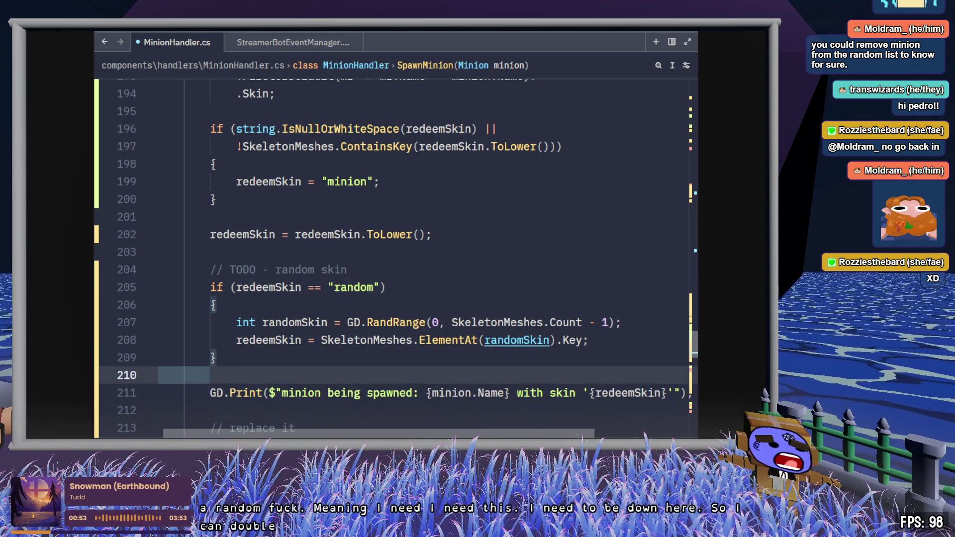
left_click(414, 224)
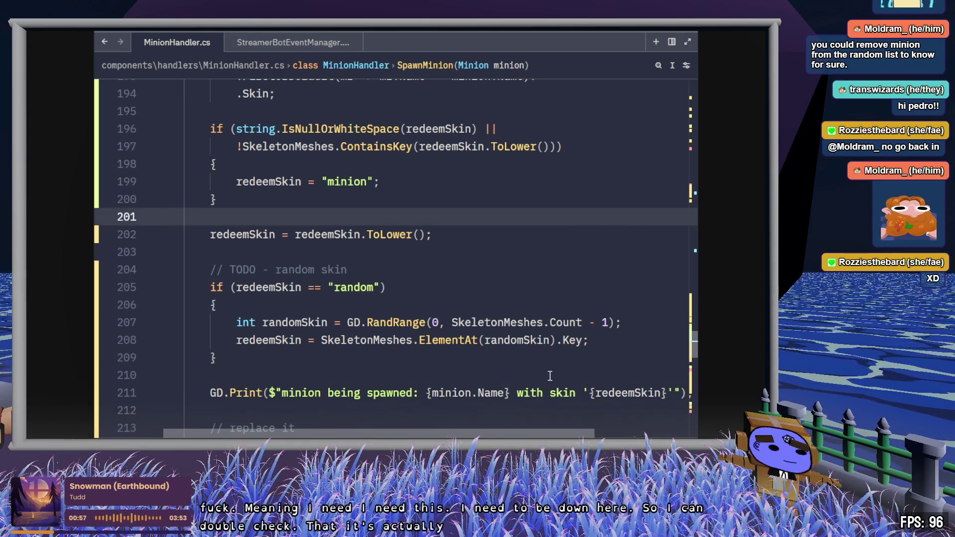
double_click(600, 393)
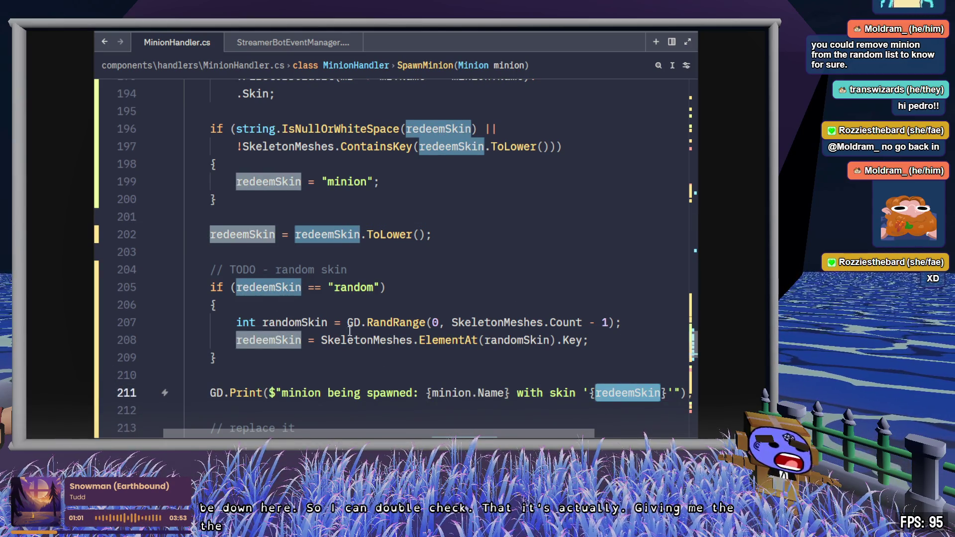
double_click(573, 341)
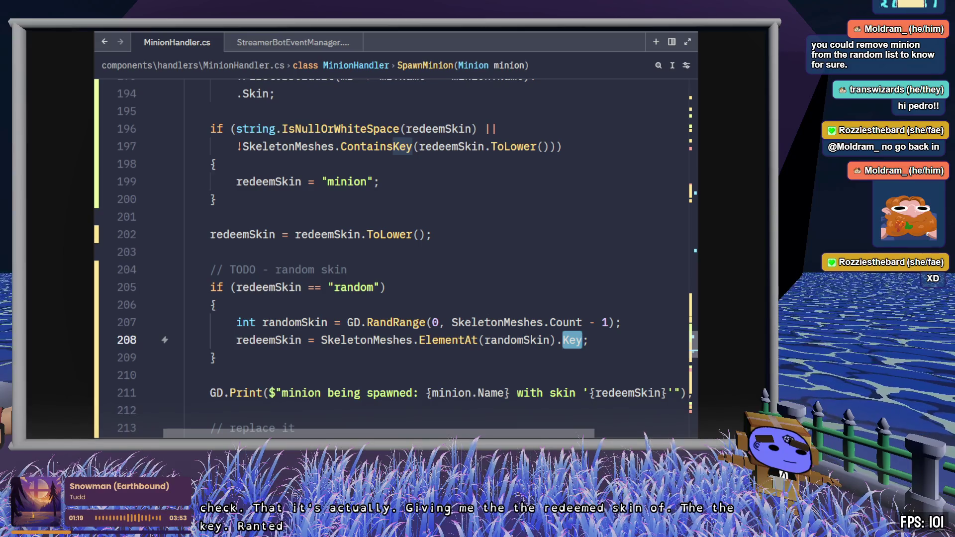
key("alt+Tab")
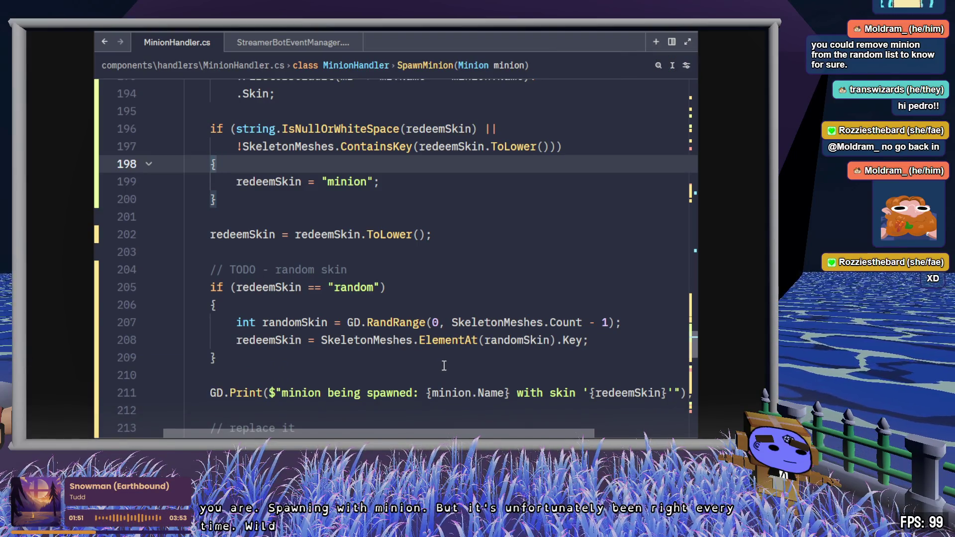
left_click(359, 287)
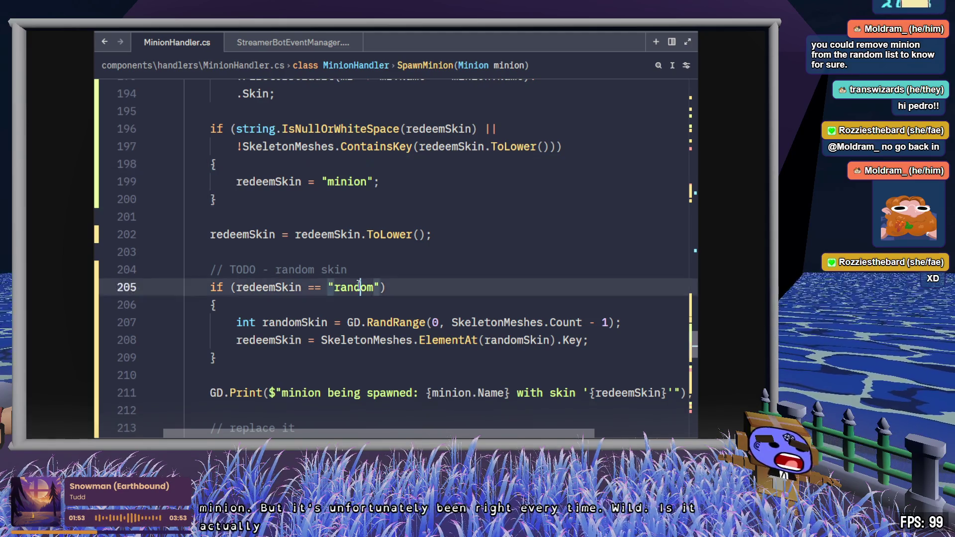
double_click(360, 287)
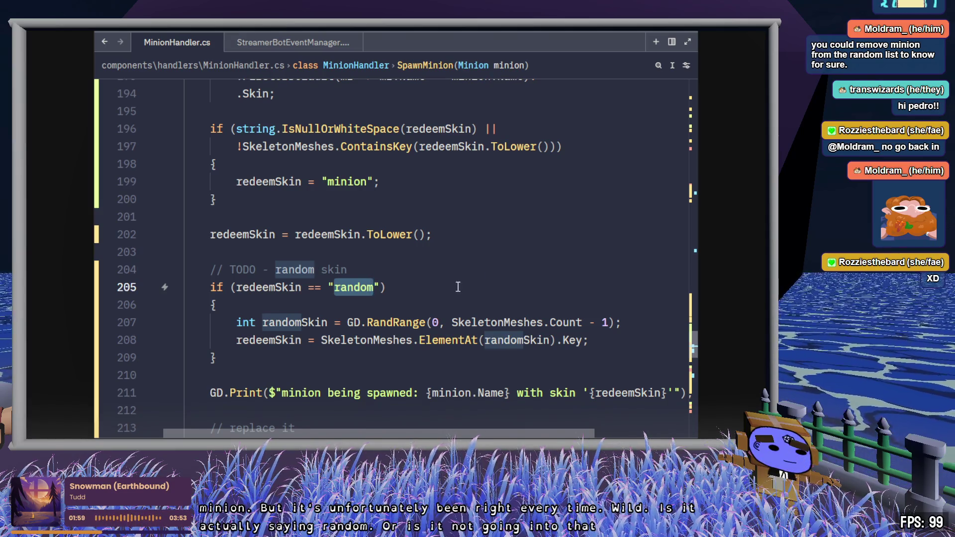
double_click(279, 287)
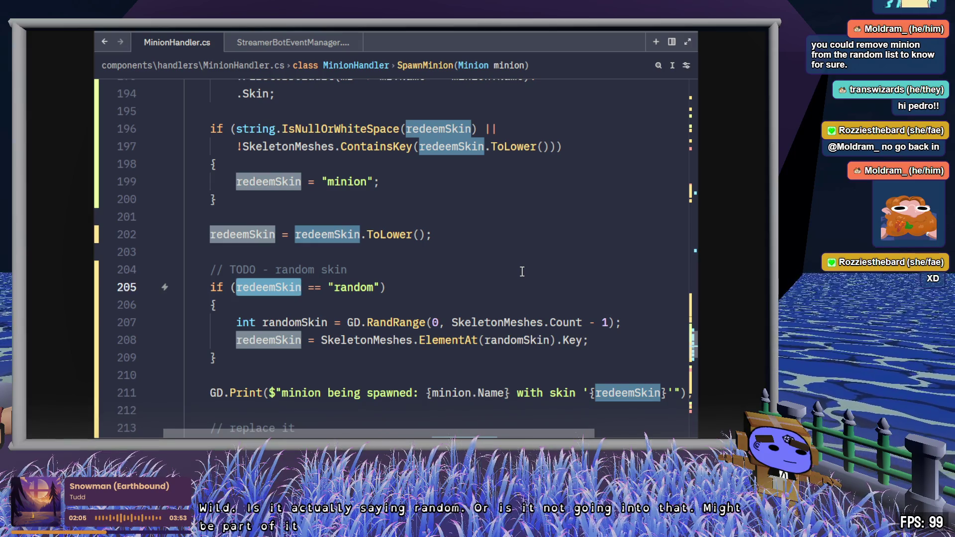
scroll(528, 273, "up", 1)
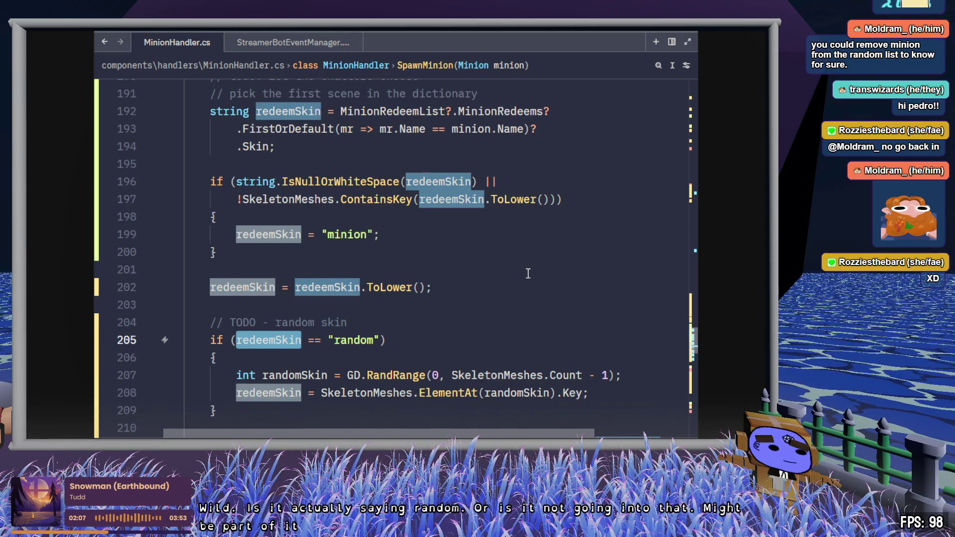
left_click(301, 199)
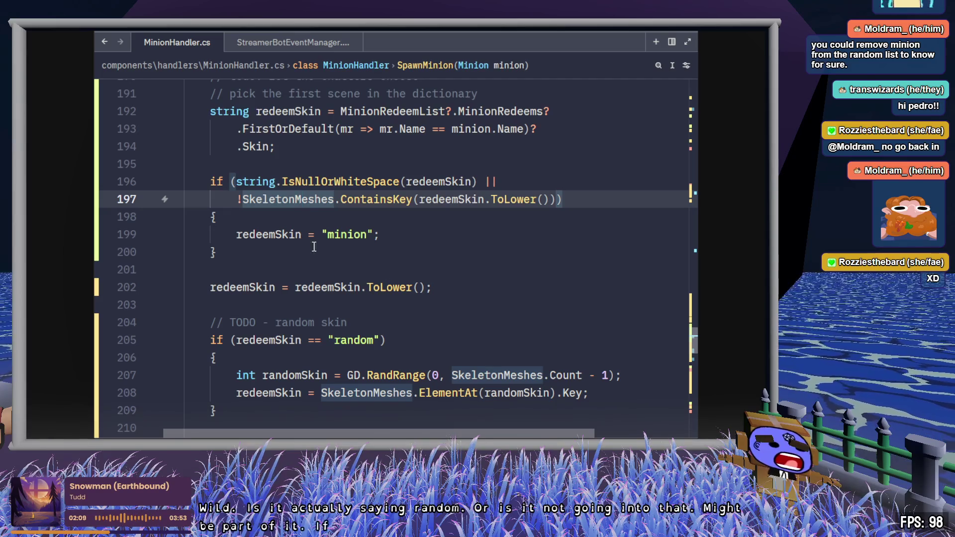
left_click_drag(237, 235, 387, 232)
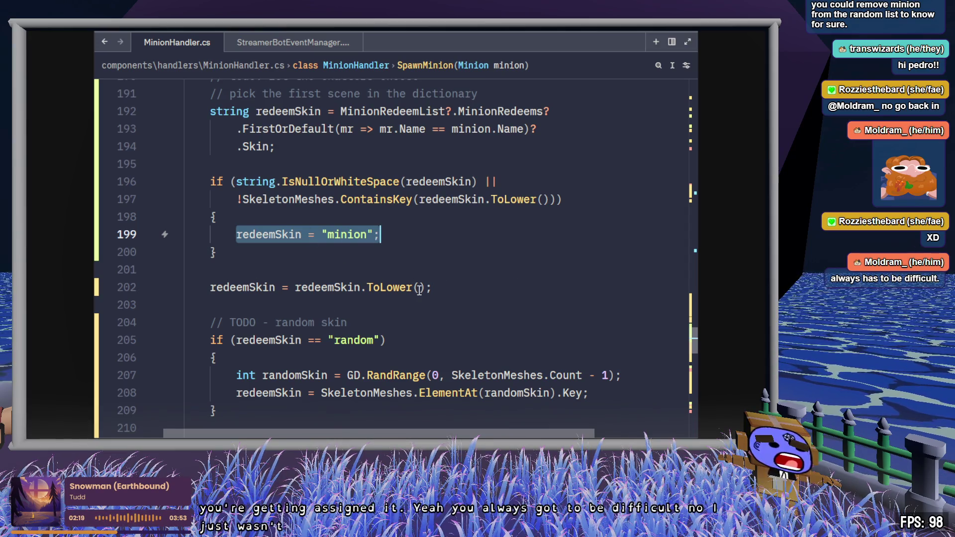
left_click(250, 252)
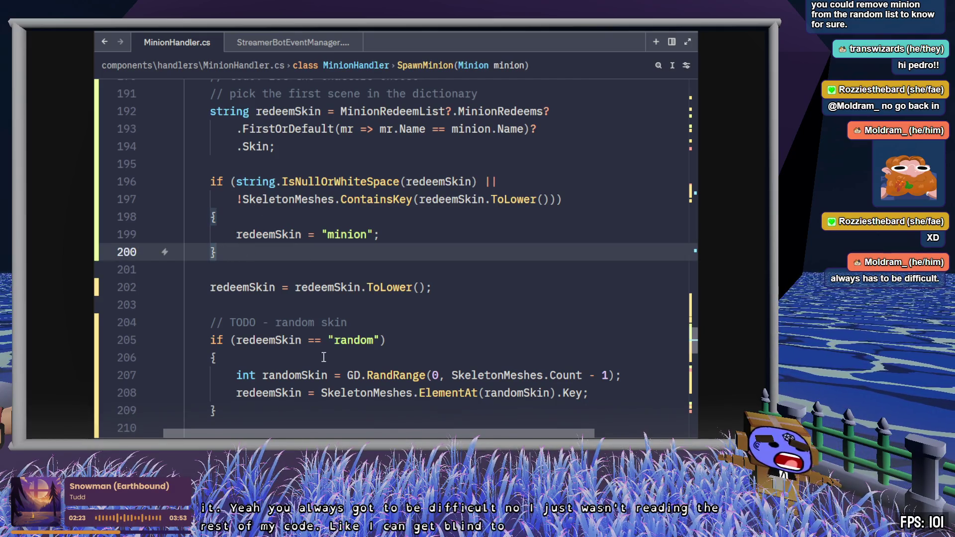
mouse_move(332, 287)
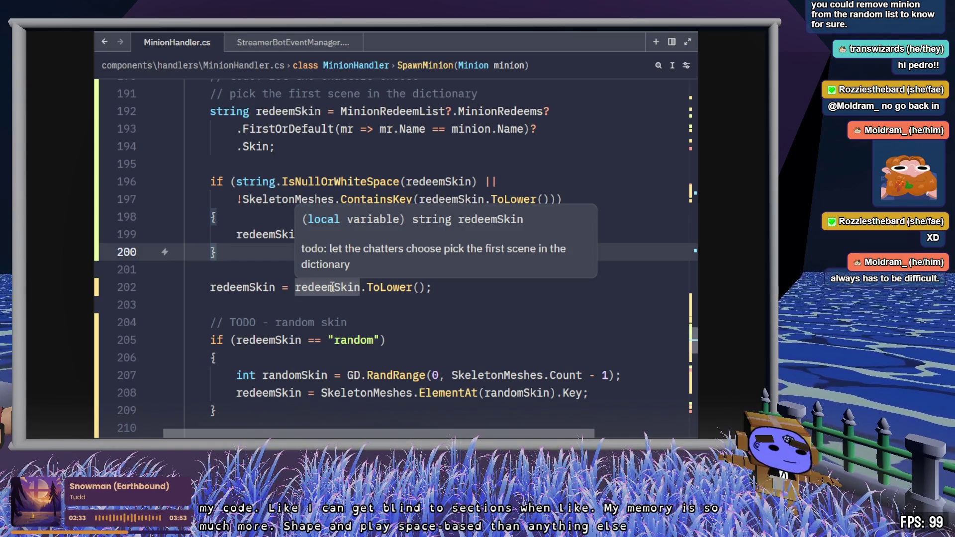
scroll(333, 287, "down", 2)
left_click_drag(211, 224, 219, 307)
scroll(239, 313, "up", 4)
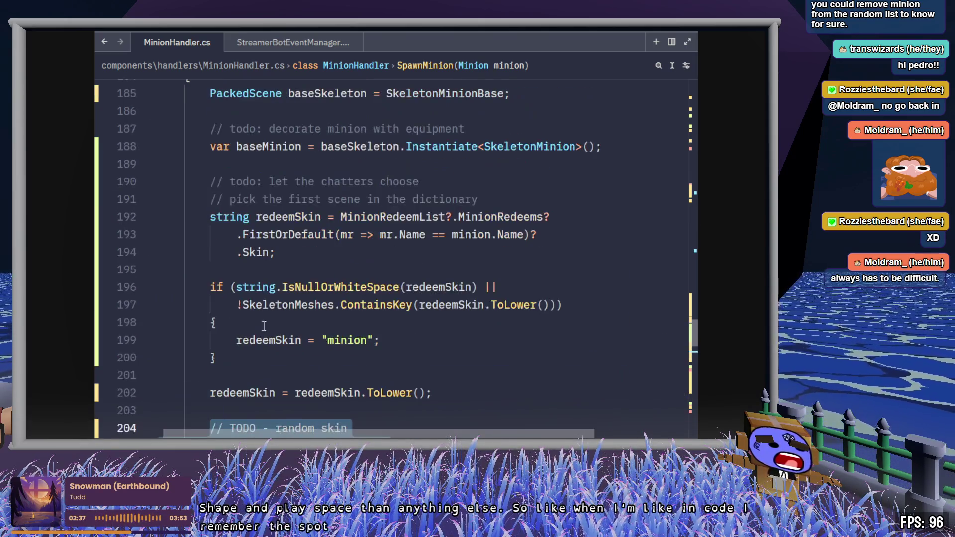
mouse_move(448, 393)
left_mouse_down()
mouse_move(234, 340)
mouse_move(163, 269)
left_mouse_up()
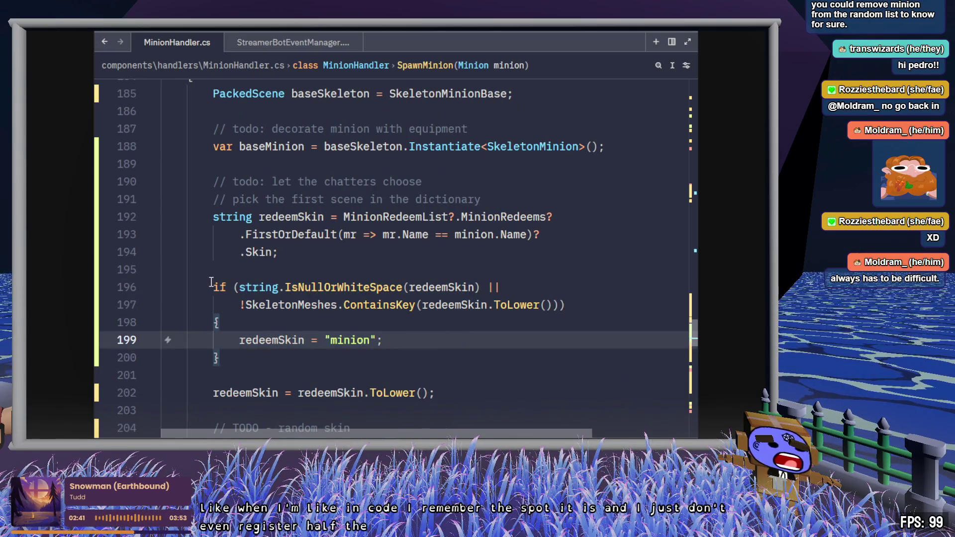
left_click_drag(212, 287, 245, 362)
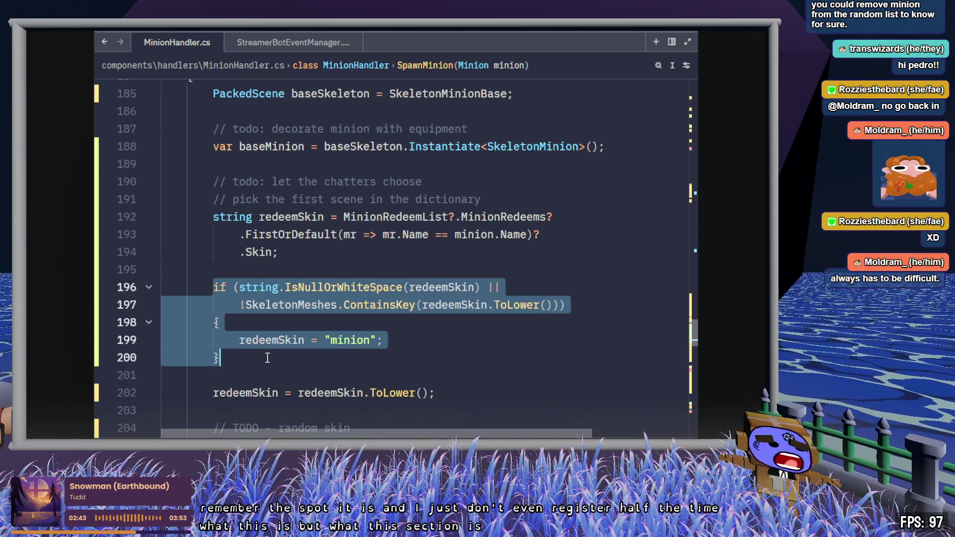
double_click(312, 305)
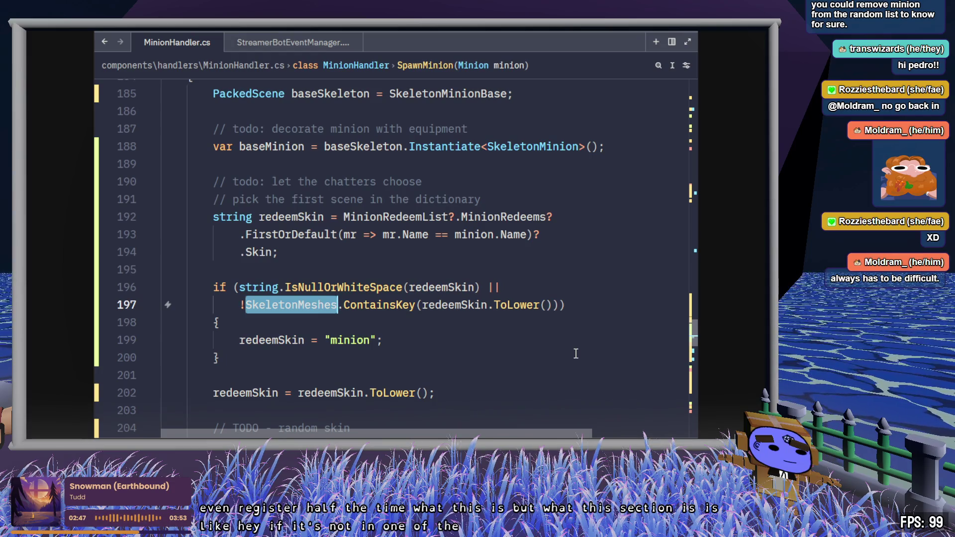
double_click(361, 340)
scroll(552, 347, "down", 3)
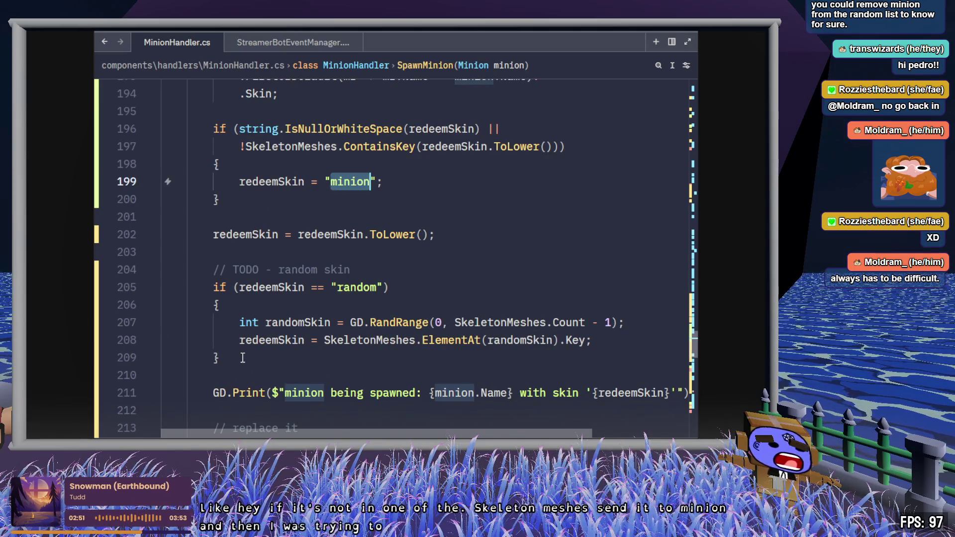
left_click_drag(259, 355, 213, 270)
scroll(440, 304, "up", 1)
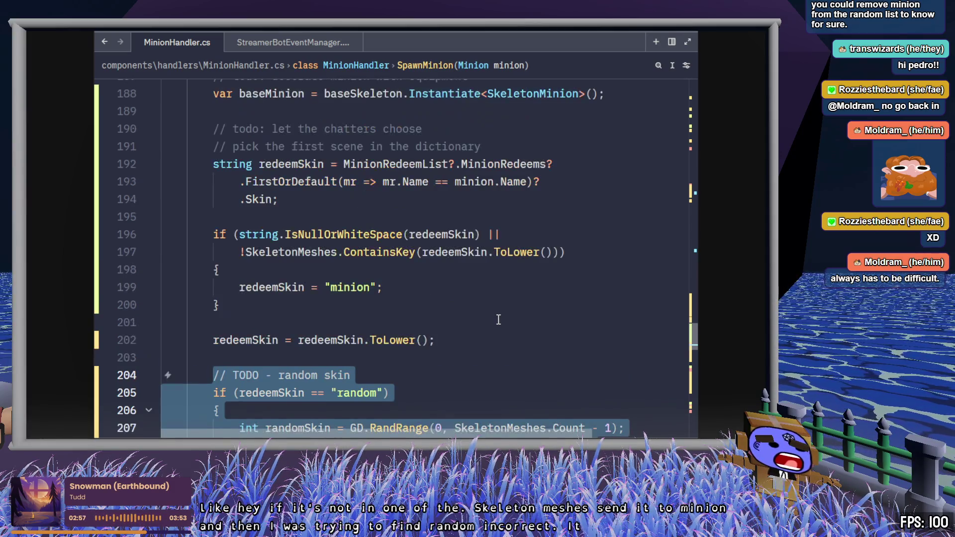
Move the random-skin block above the IsNullOrWhiteSpace check, save, and add a blank line after it.
key("alt+Up")
key("alt+Up")
key("alt+Up")
key("alt+Up")
key("alt+Up")
key("alt+Up")
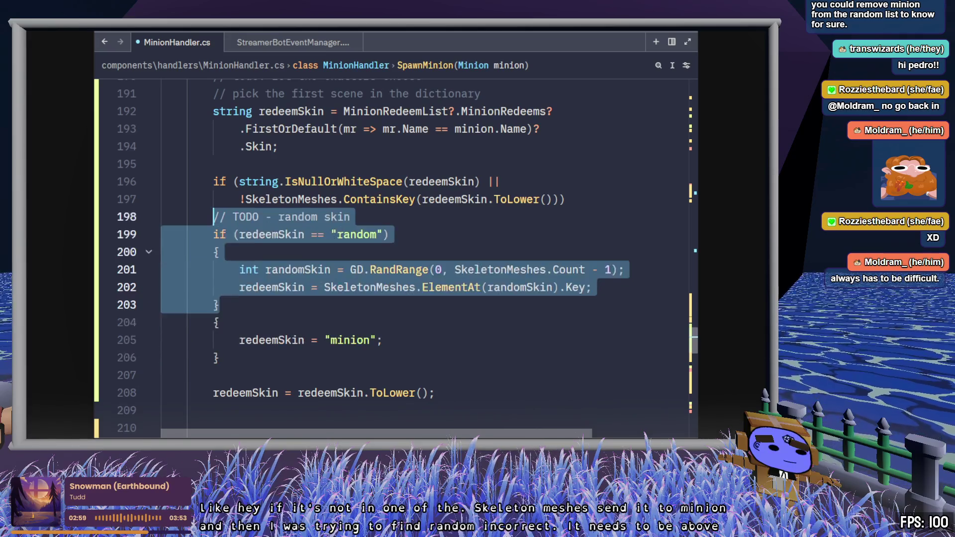
key("ctrl+s")
left_click(471, 272)
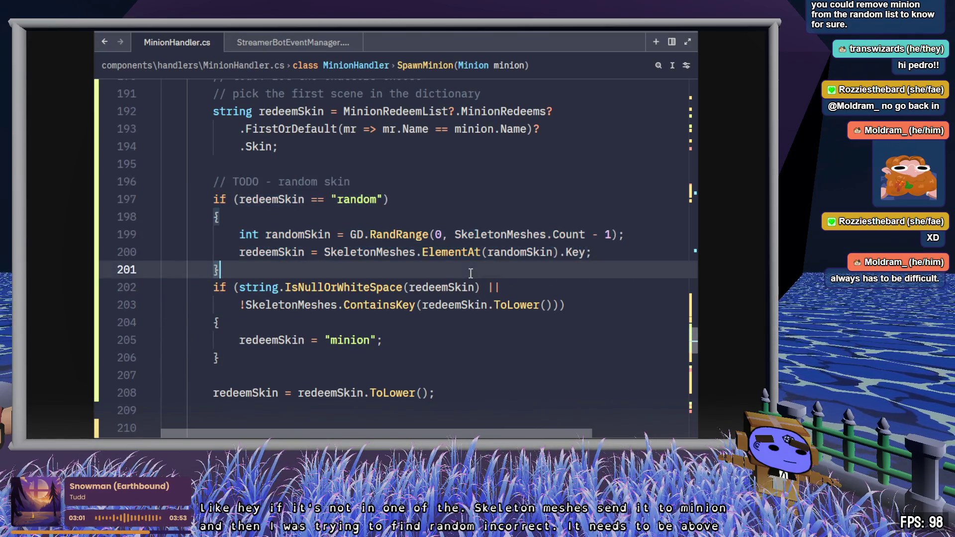
key("Return")
scroll(467, 271, "down", 2)
Delete the extra blank lines above the GD.Print spawn log.
left_click(374, 281)
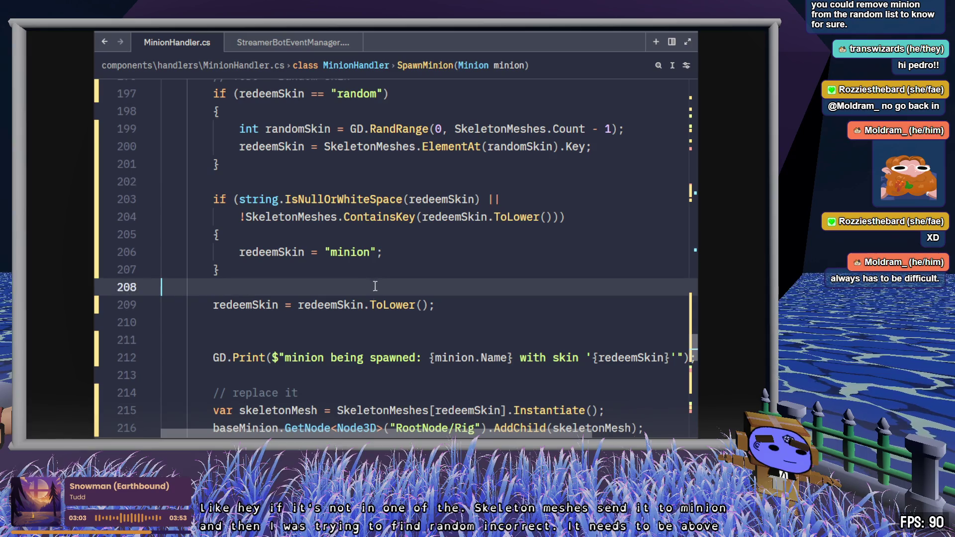
left_click(375, 318)
key("ctrl+shift+k")
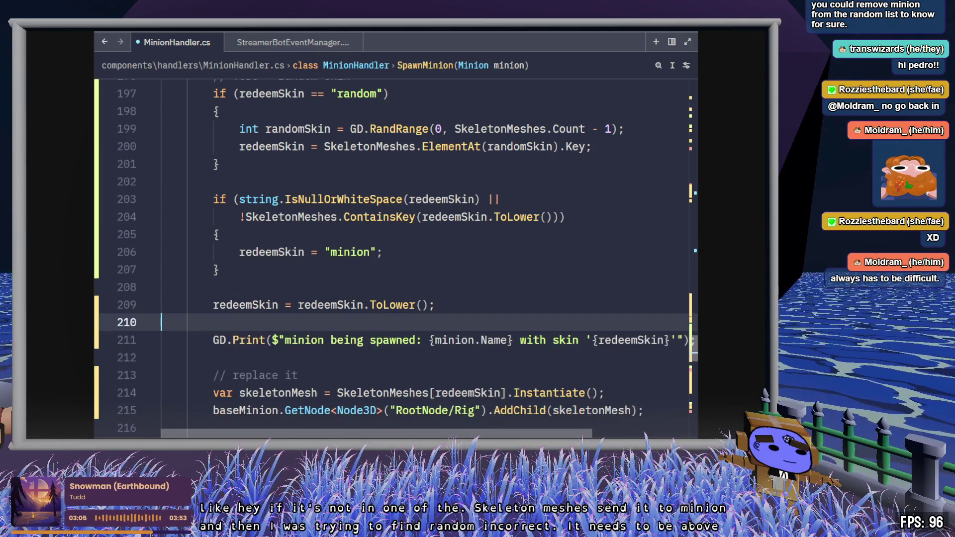
key("ctrl+shift+k")
key("Up")
key("End")
scroll(520, 327, "up", 2)
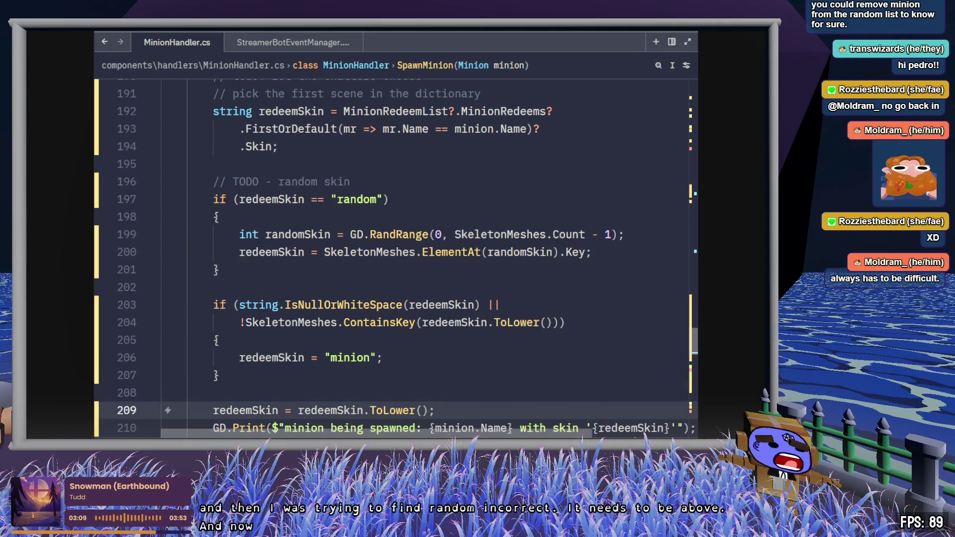
key("alt+Tab")
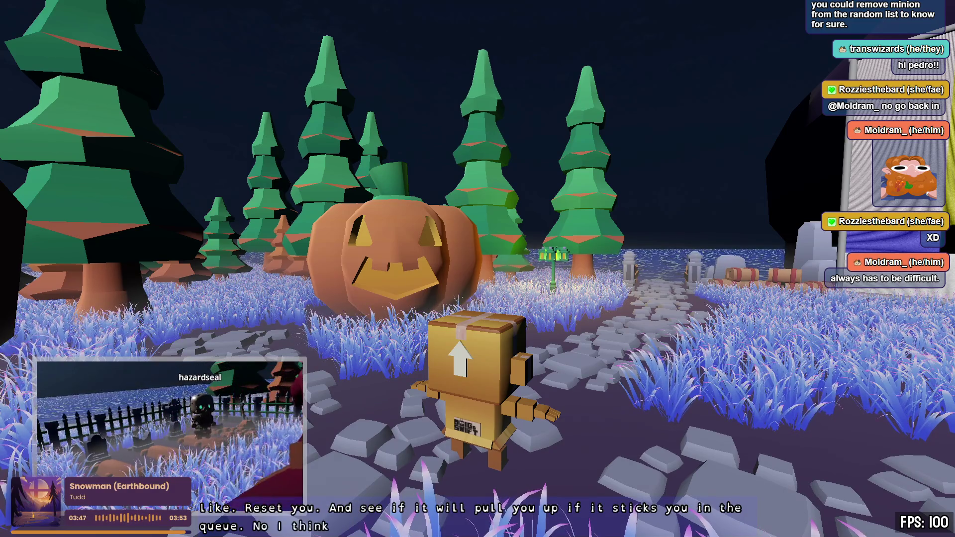
Walk the character into the grass, then open props/hats/Cap.glb as a new scene.
key("s")
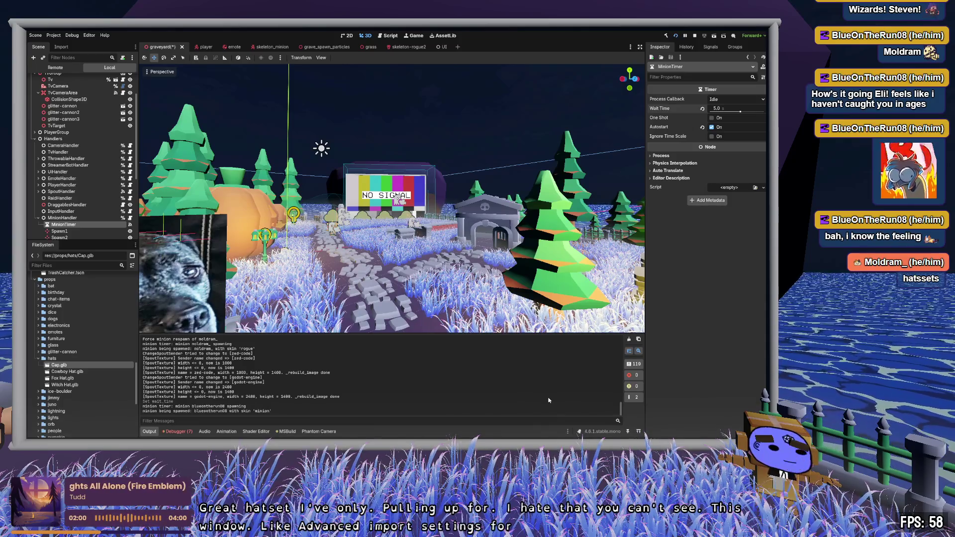
double_click(59, 365)
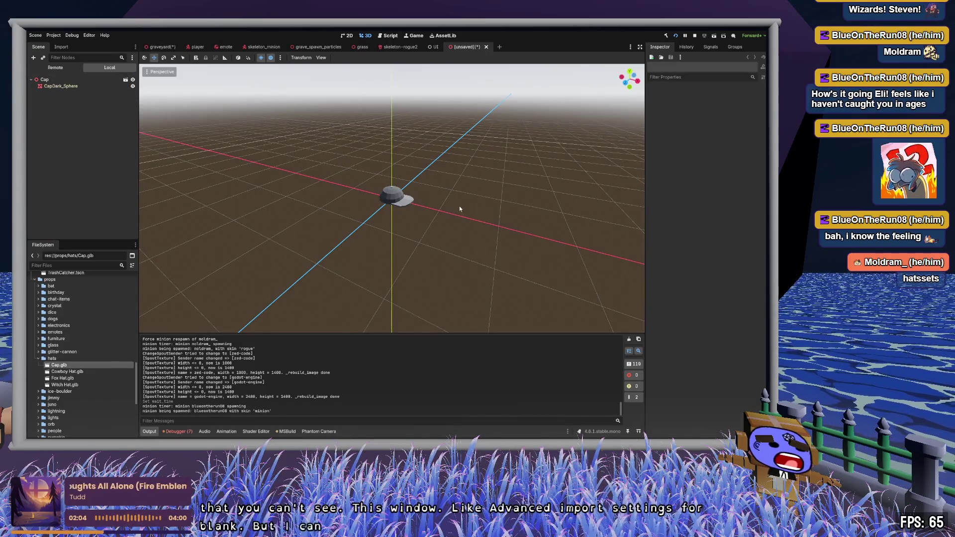
Orbit the Cap, then create a new inherited scene from Cowboy Hat.glb and view it from below.
scroll(444, 204, "up", 8)
mouse_move(487, 220)
left_mouse_down()
mouse_move(433, 170)
mouse_move(446, 204)
mouse_move(479, 217)
left_mouse_up()
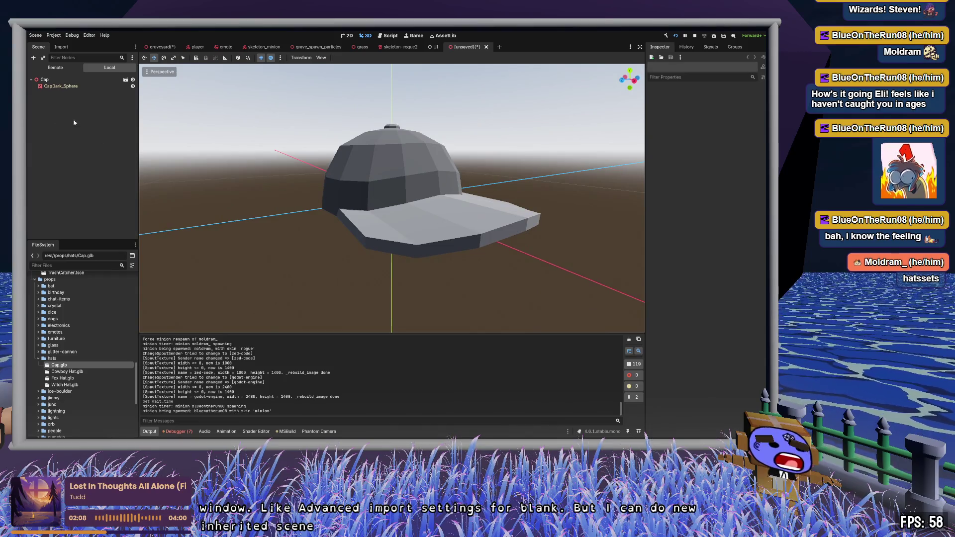
left_click(71, 372)
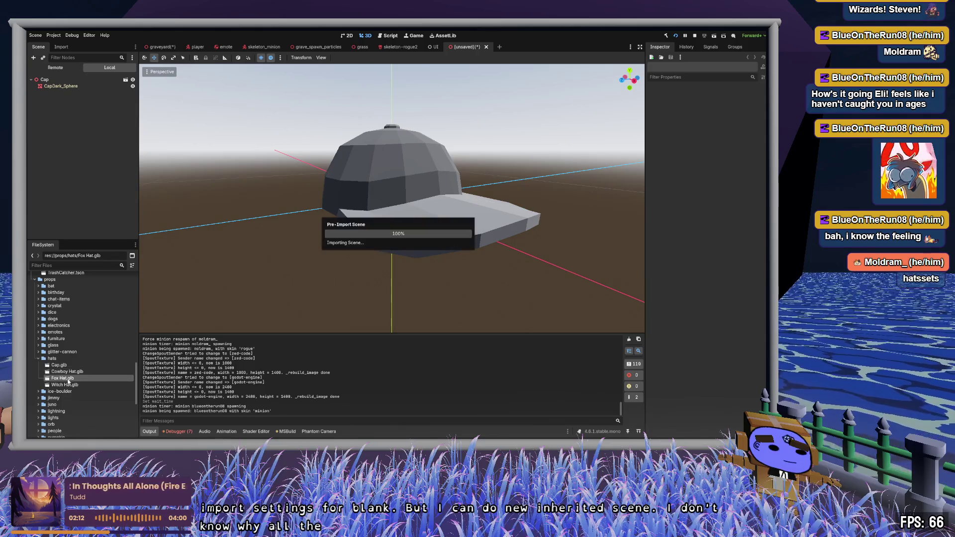
right_click(69, 375)
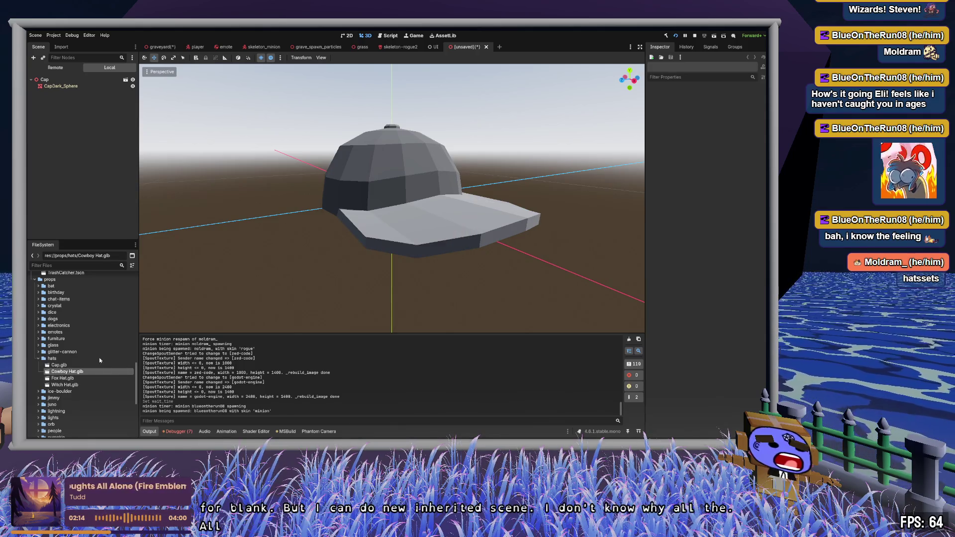
left_click(92, 365)
scroll(419, 186, "up", 3)
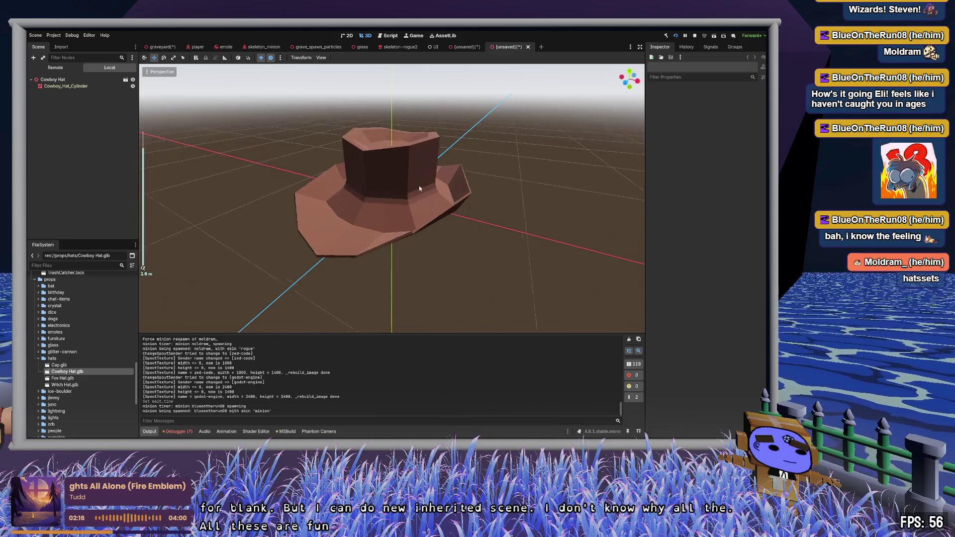
mouse_move(419, 186)
left_mouse_down()
mouse_move(516, 142)
mouse_move(497, 194)
left_mouse_up()
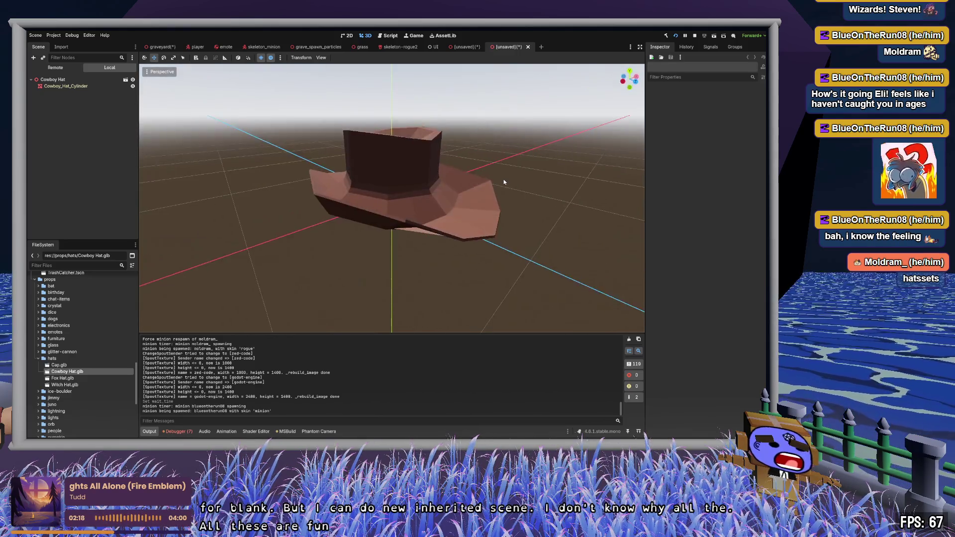
Inspect the Cap's CapDark_Sphere mesh Surface 0, showing its gray_tone1 material.
left_click(465, 47)
left_click_drag(473, 83, 398, 163)
left_click(398, 163)
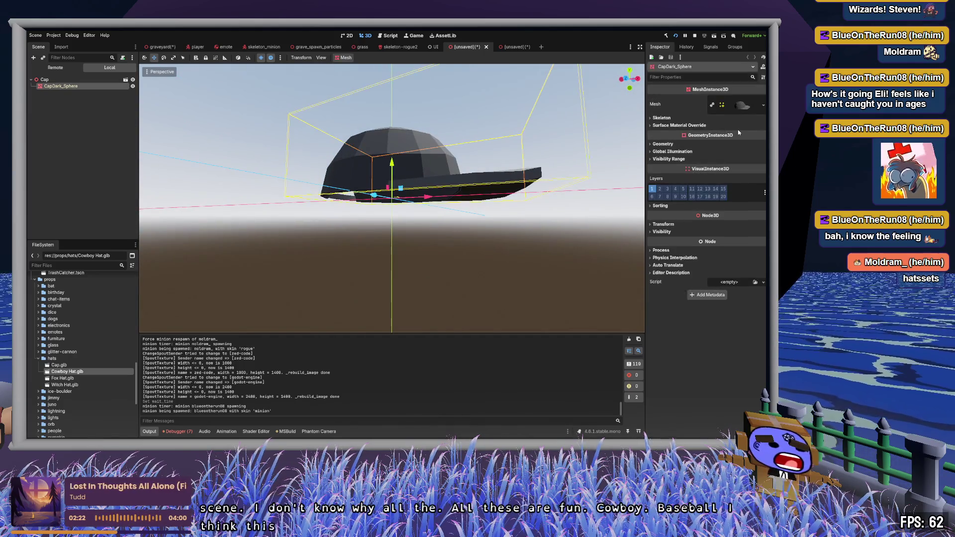
left_click(739, 105)
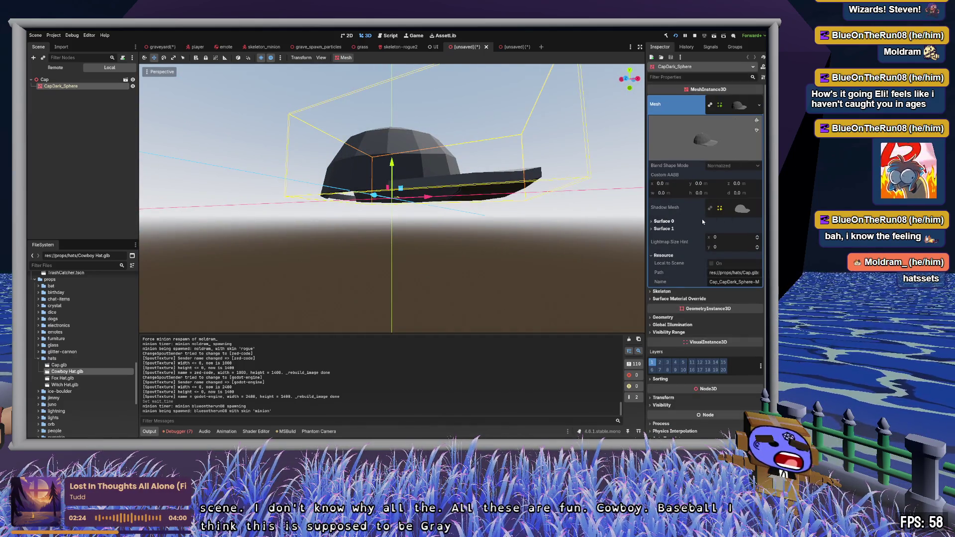
left_click(664, 222)
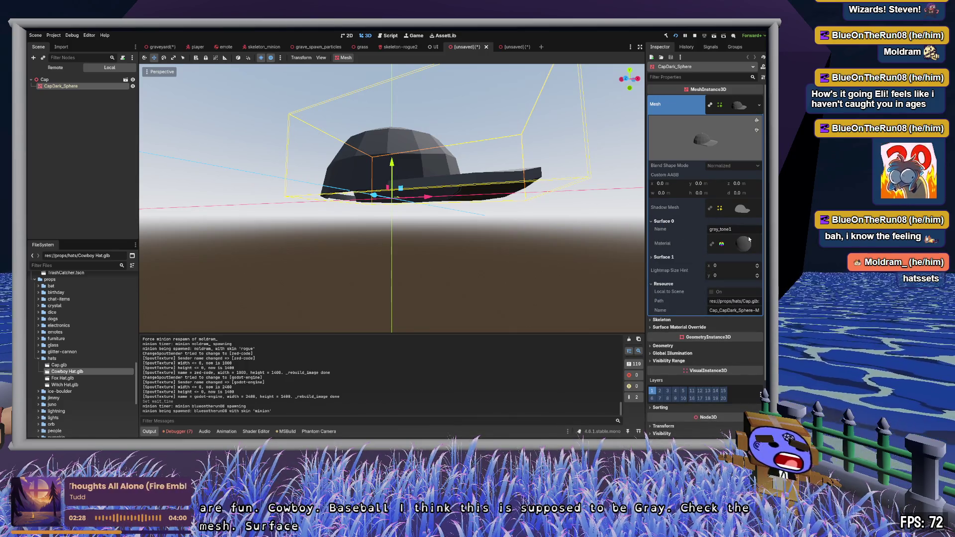
left_click(112, 125)
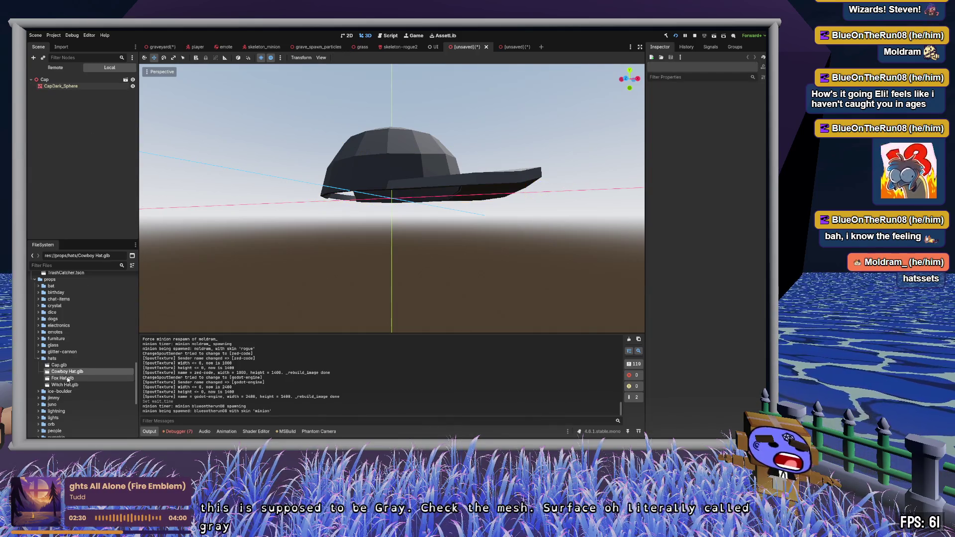
Open Fox Hat.glb and orbit to a front view, then switch to skeleton_minion.
left_click(73, 379)
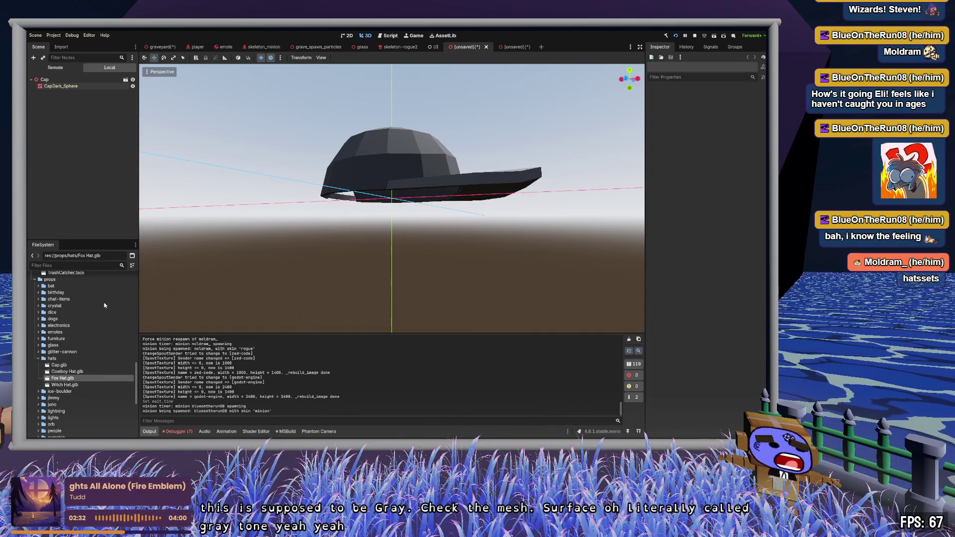
scroll(436, 205, "up", 6)
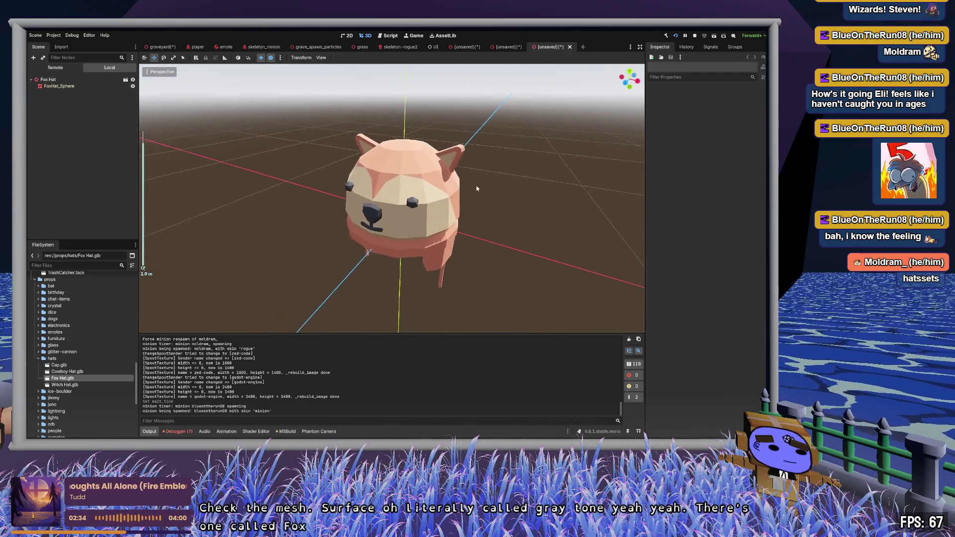
mouse_move(445, 236)
left_mouse_down()
mouse_move(479, 213)
mouse_move(440, 215)
mouse_move(439, 146)
mouse_move(413, 127)
mouse_move(432, 112)
mouse_move(524, 130)
mouse_move(447, 217)
left_mouse_up()
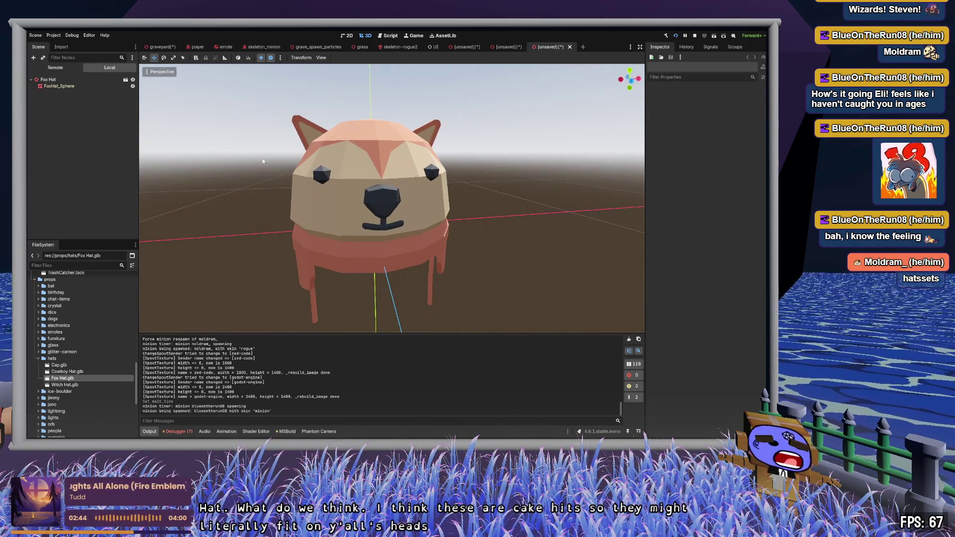
left_click(265, 48)
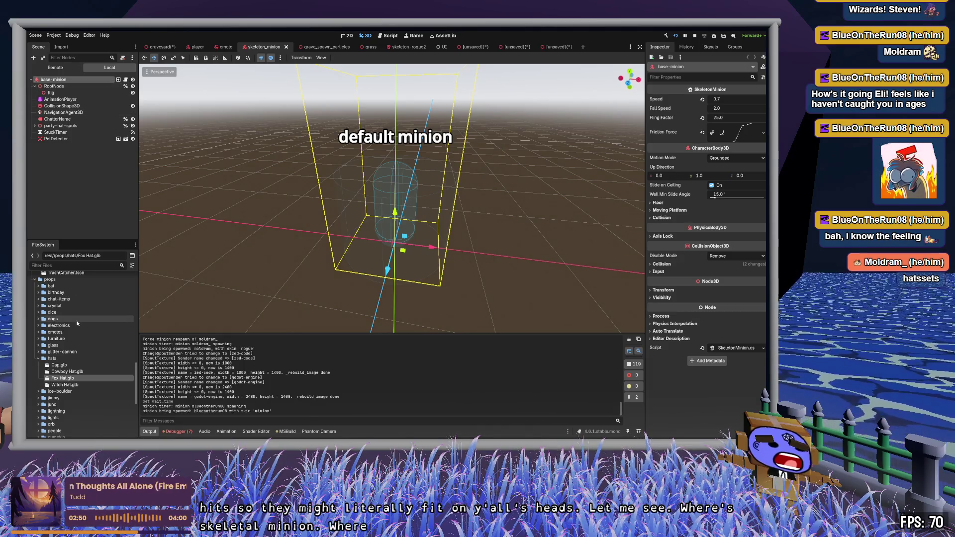
Open skeletons2/skeleton-minion2.tscn and select its Skeleton3D node to inspect the minion's bones.
scroll(78, 323, "up", 5)
scroll(77, 323, "up", 2)
double_click(75, 355)
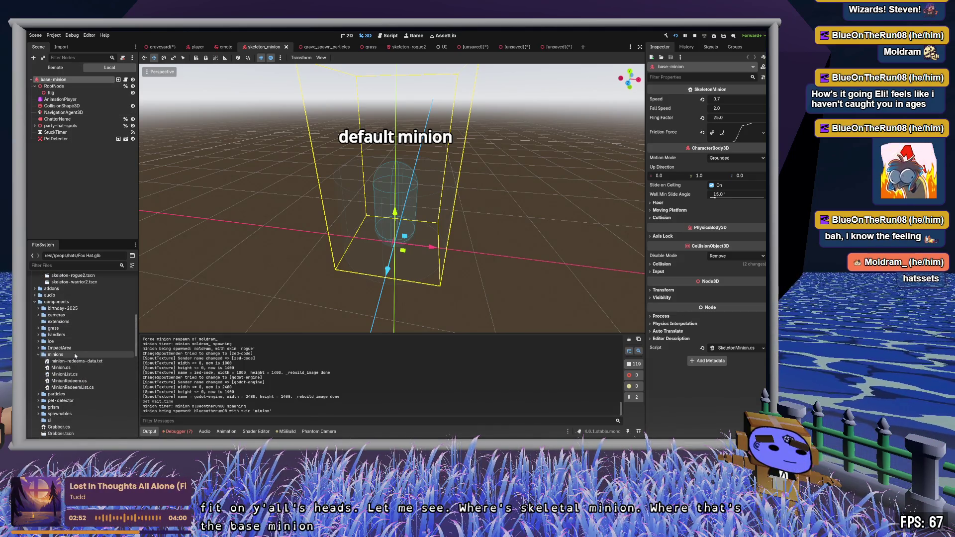
scroll(75, 354, "up", 3)
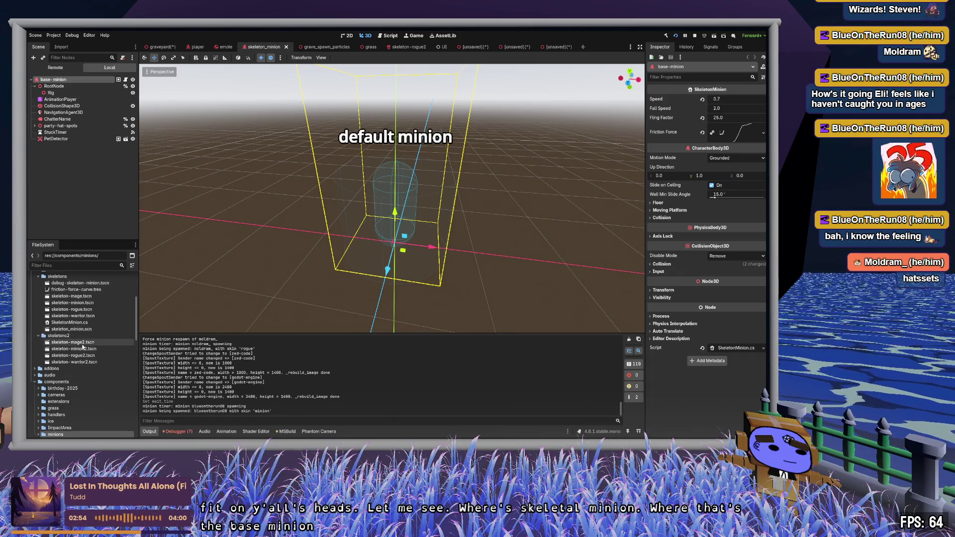
left_click(82, 350)
double_click(82, 351)
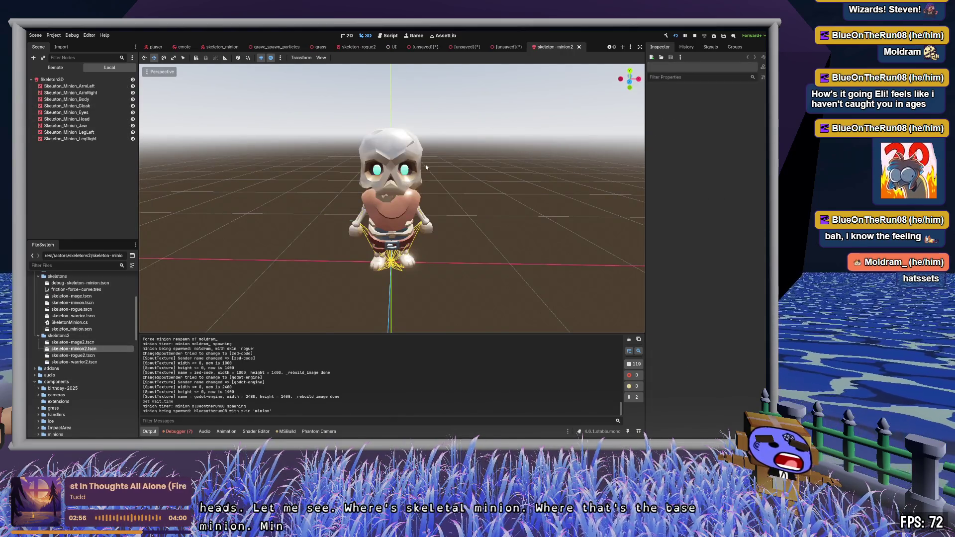
scroll(423, 181, "up", 5)
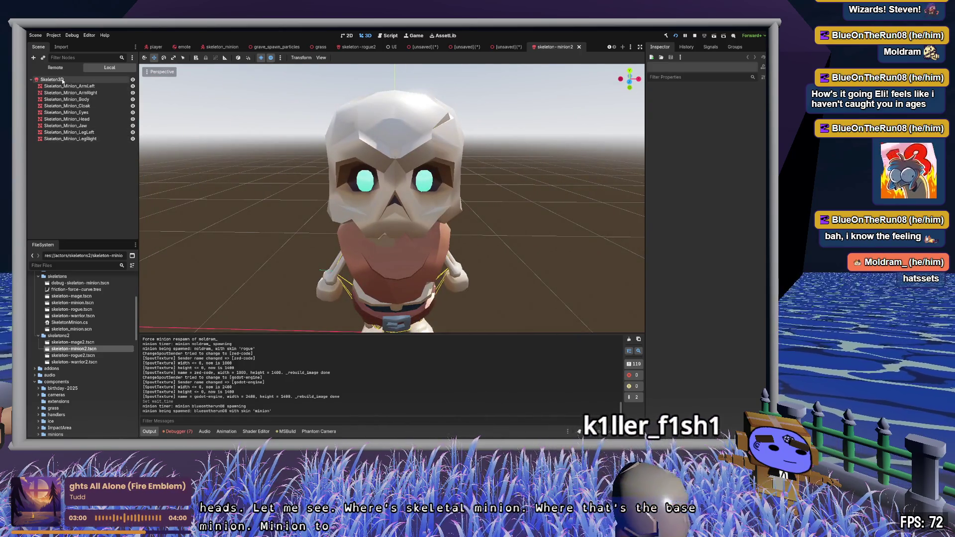
left_click(52, 79)
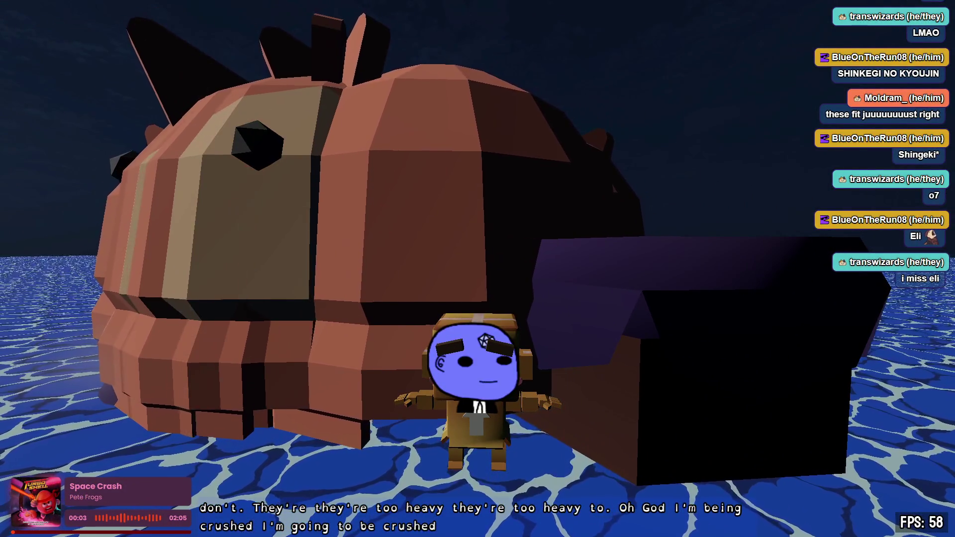
Walk the box character left, back away, then toward the giant animal-eared hats.
key("a")
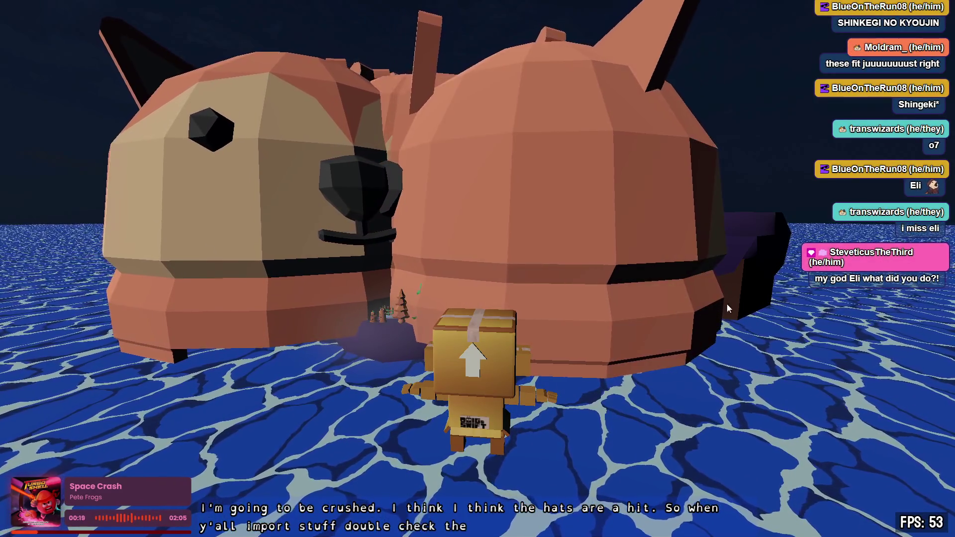
key("s")
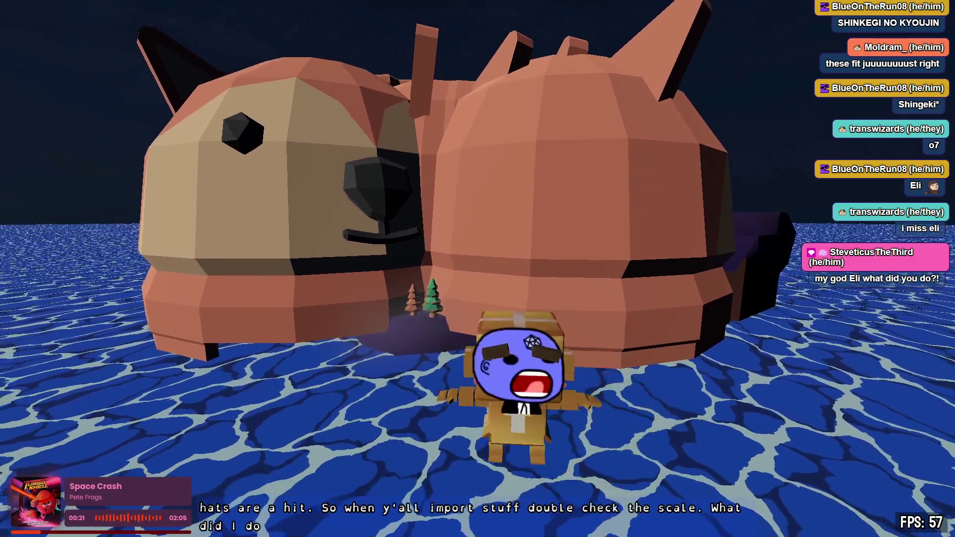
key("s")
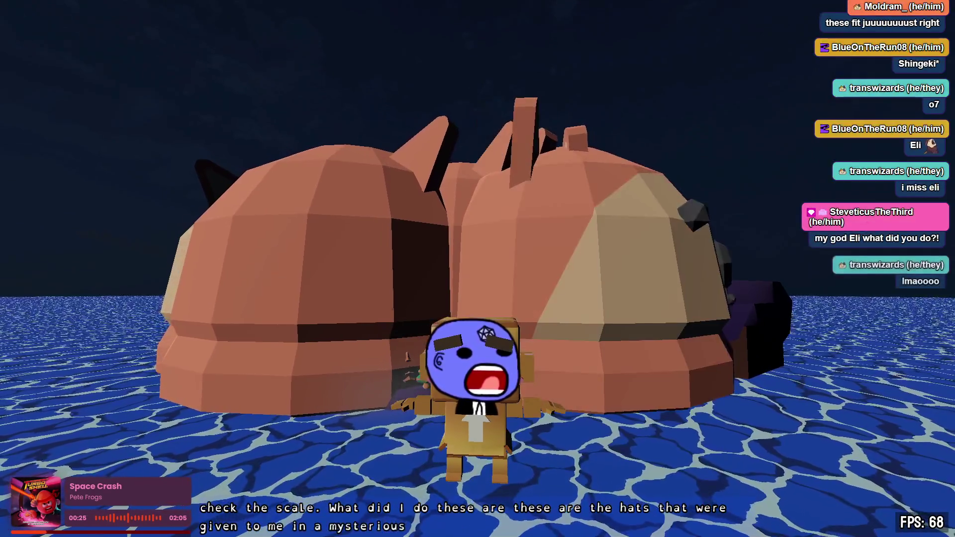
key("w")
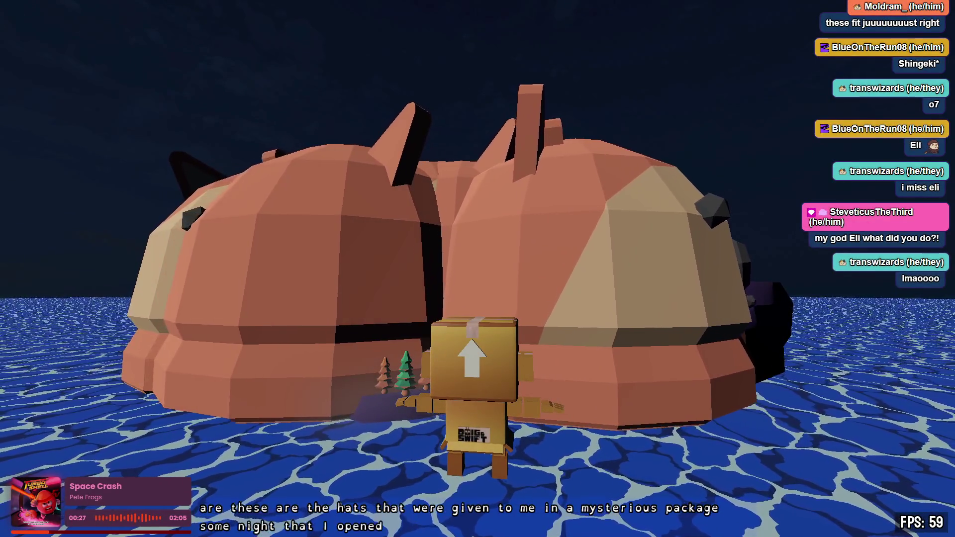
key("a")
key("s")
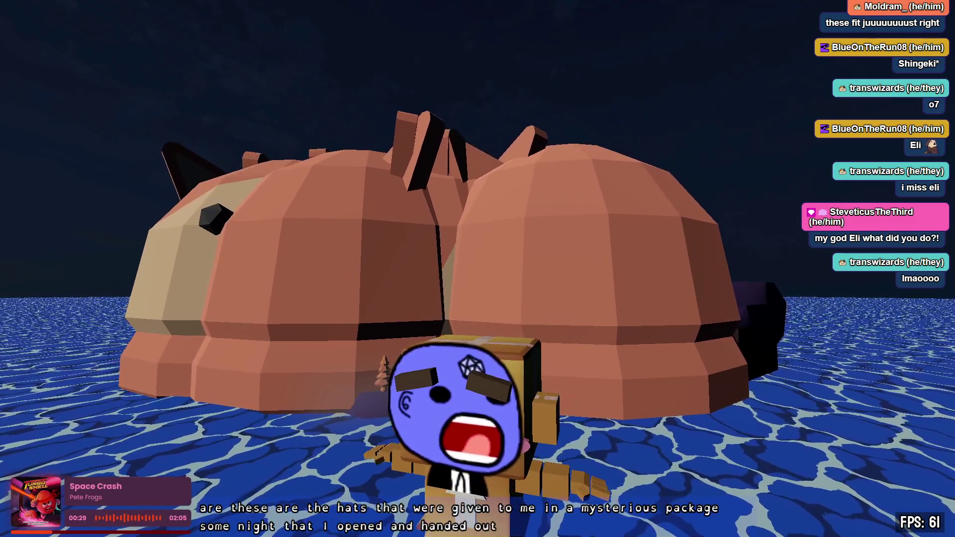
key("w")
Circle the oversized hats to view their faces, then head toward the island.
key("s")
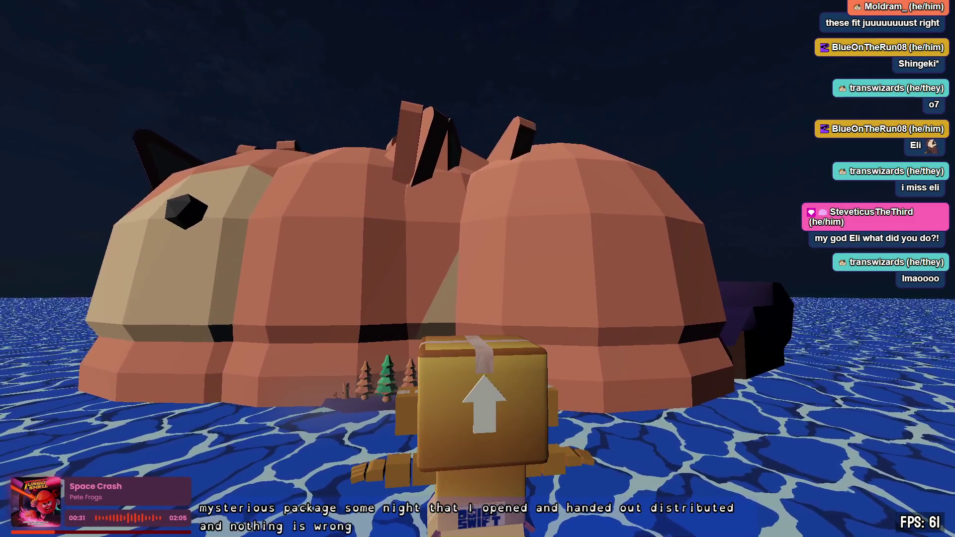
key("a")
key("s")
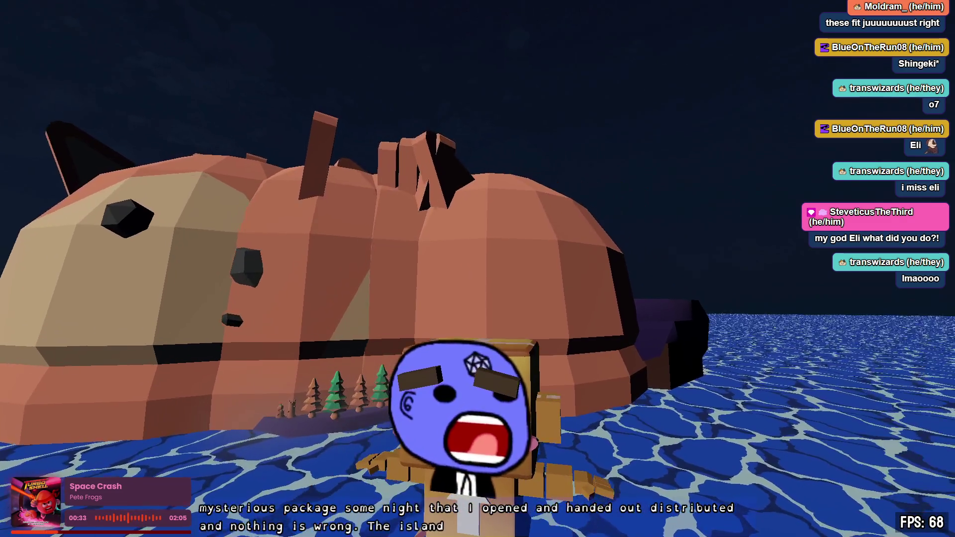
key("w")
key("s")
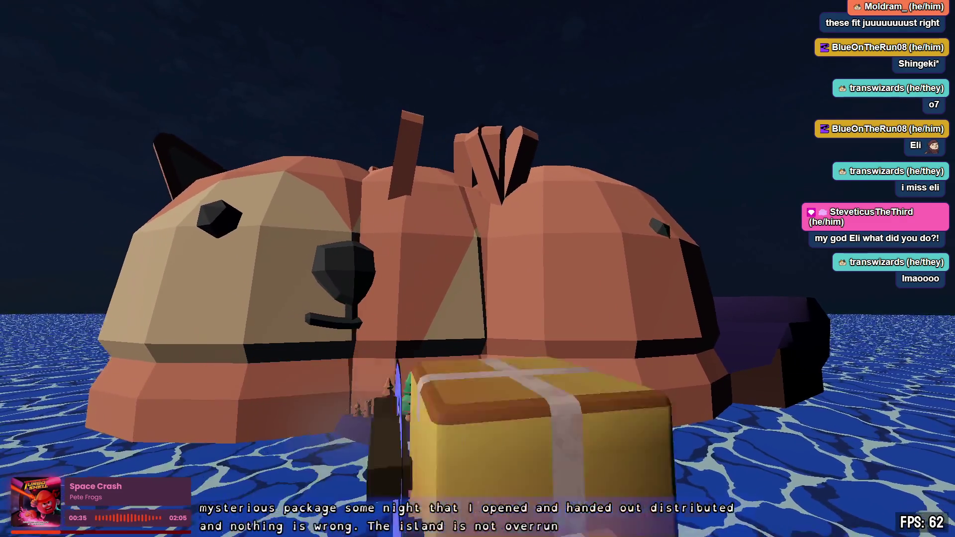
key("w")
key("w")
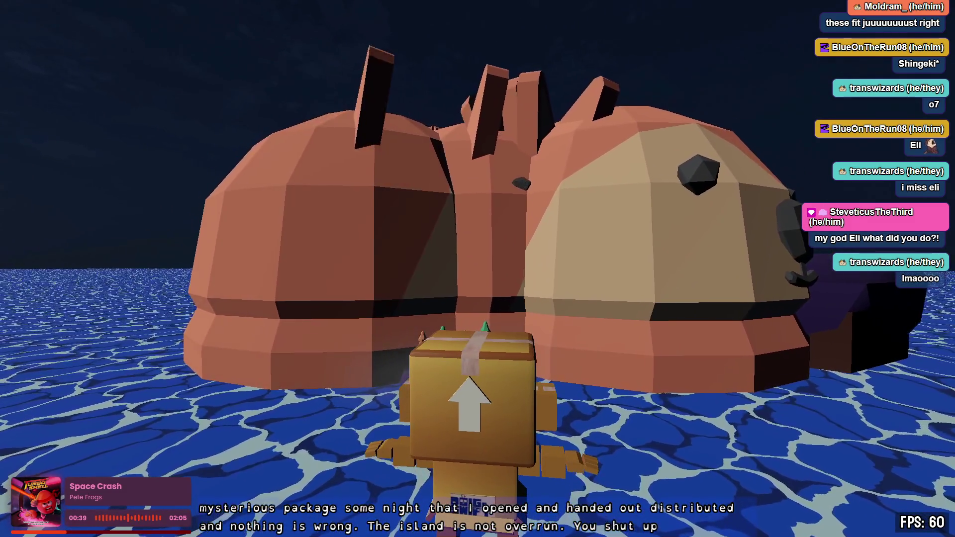
key("s")
key("d")
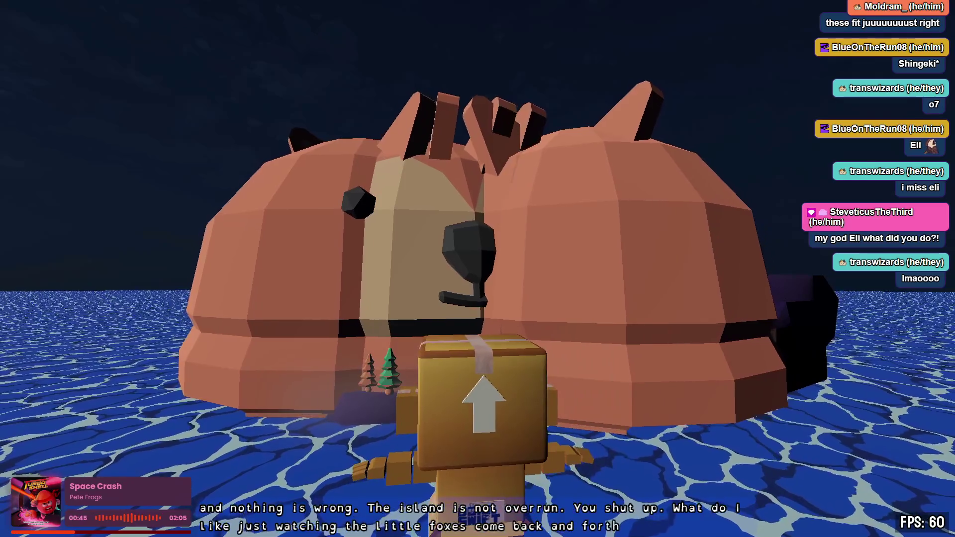
key("w")
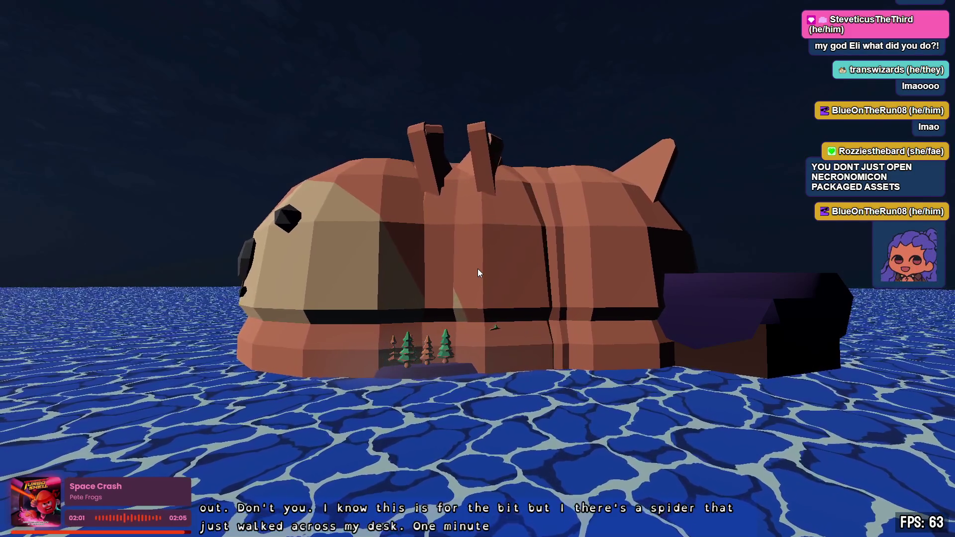
Fly the camera forward through the giant hat geometry, then reset to a wide view.
key("w")
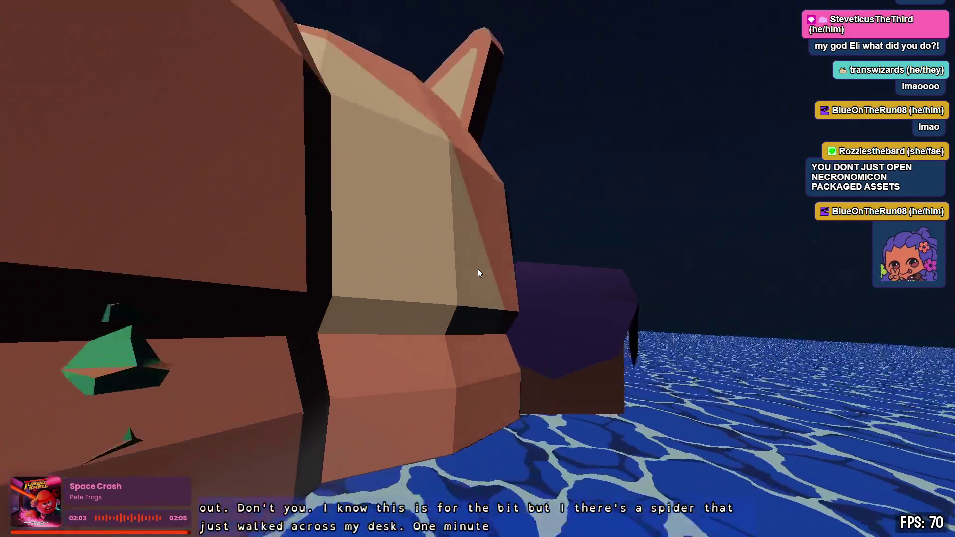
key("d")
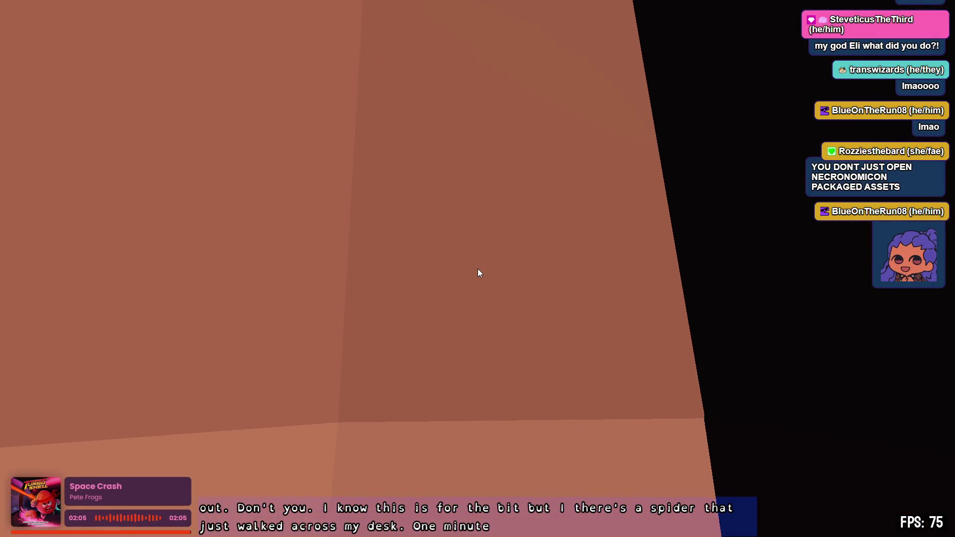
key("w")
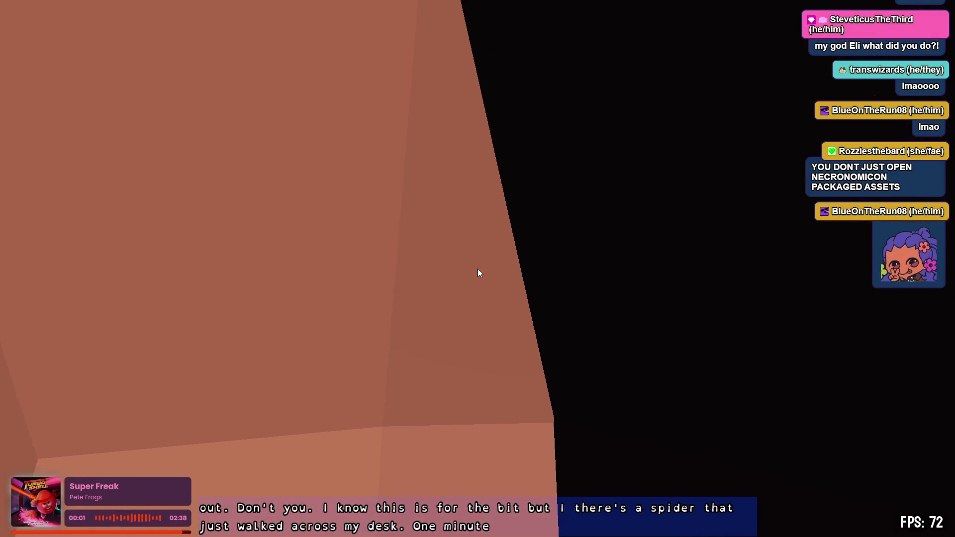
key("r")
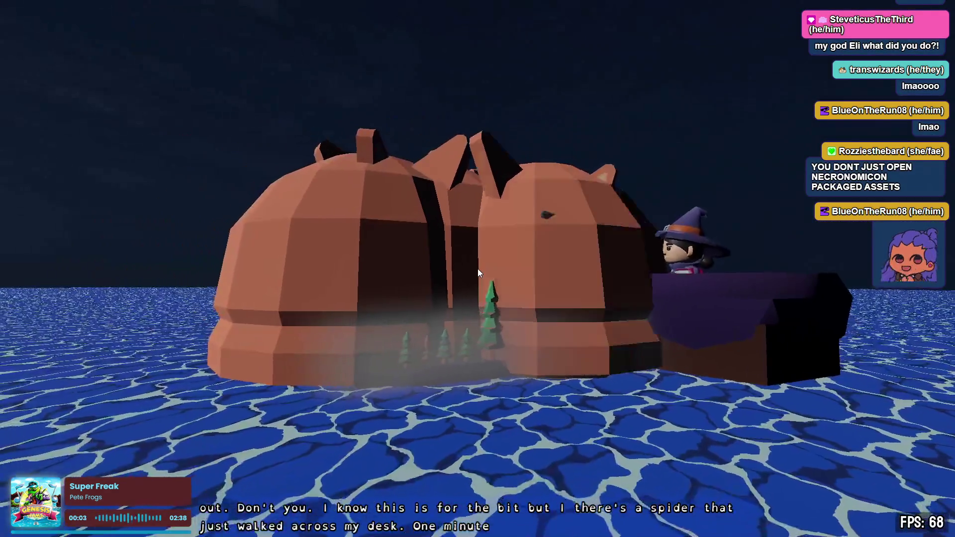
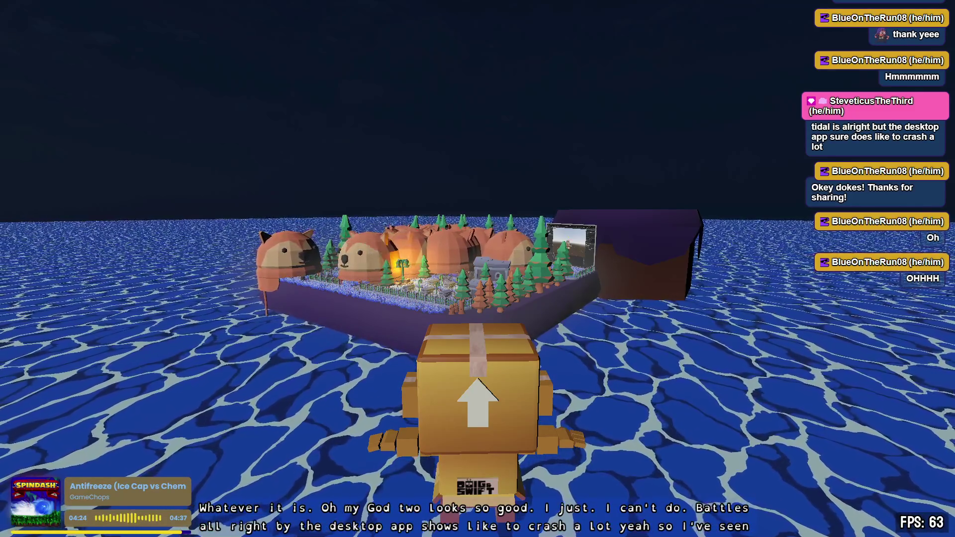
Walk the box avatar across the water up to the graveyard island's grassy edge.
key("w")
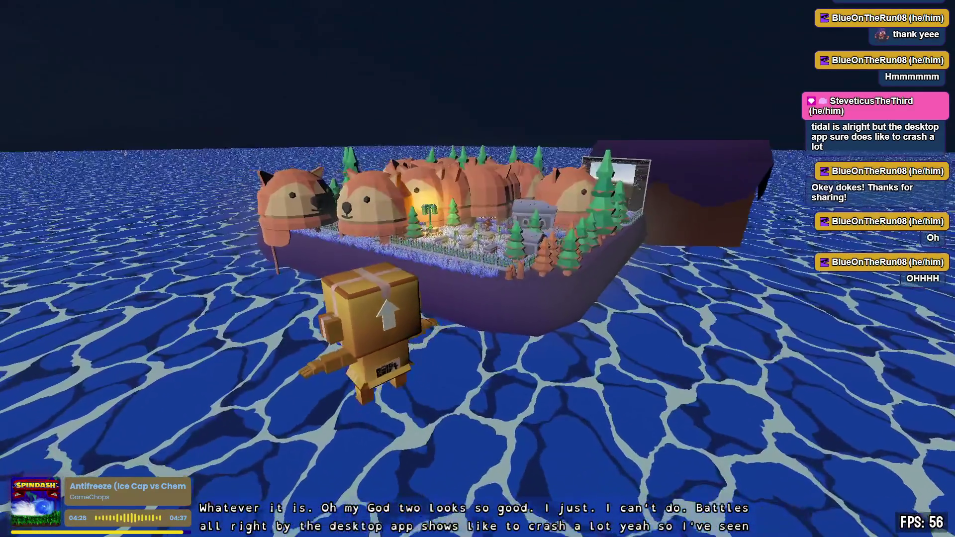
key("w")
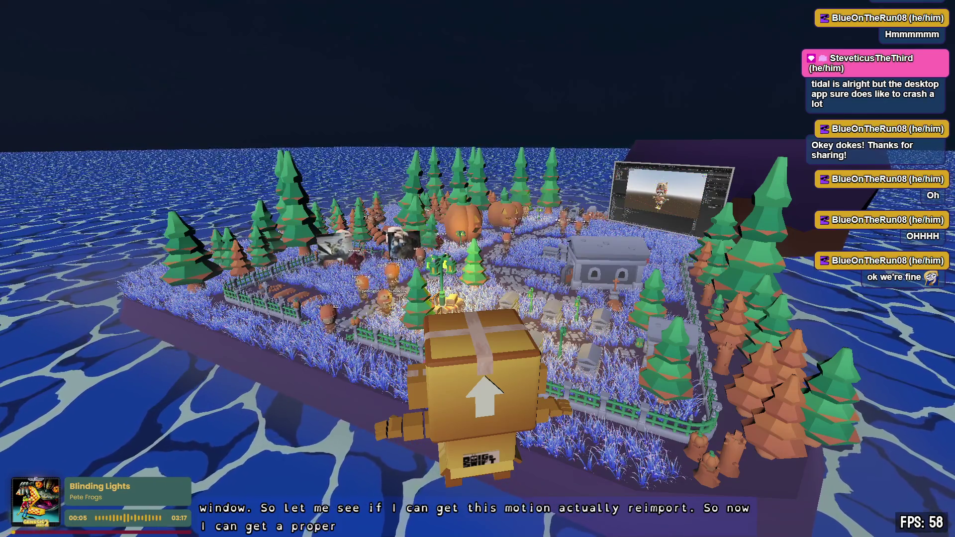
Walk into the graveyard and along the stone path toward the fox-hatted avatars by the fence.
key("w")
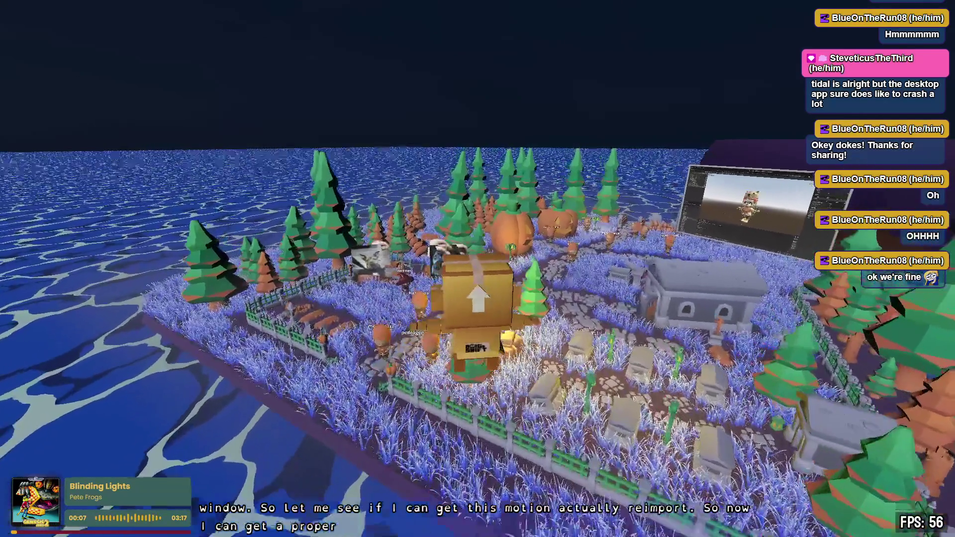
key("s")
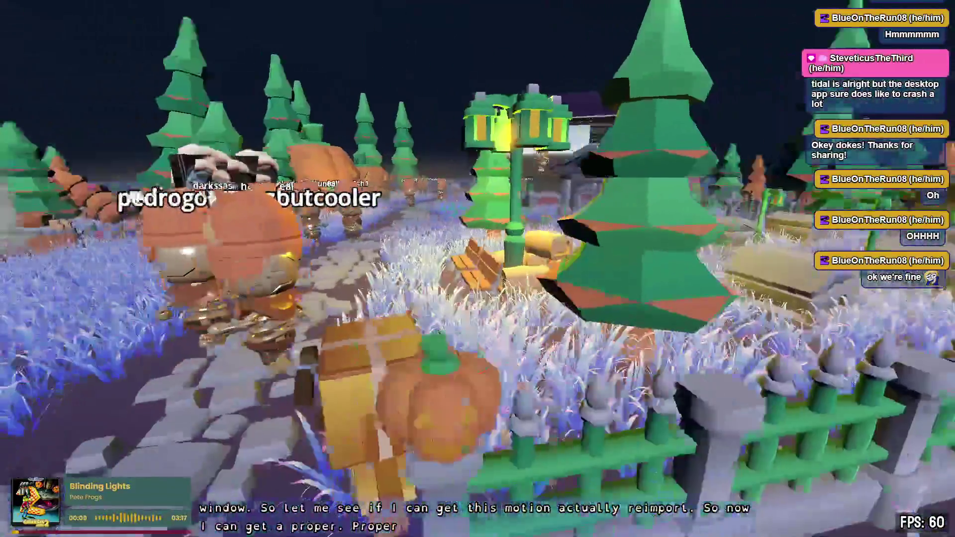
key("s")
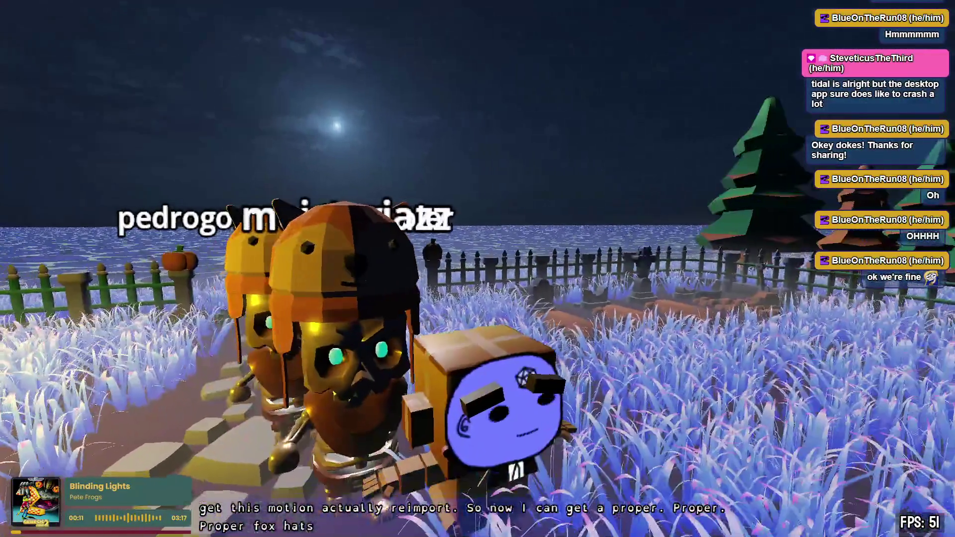
key("w")
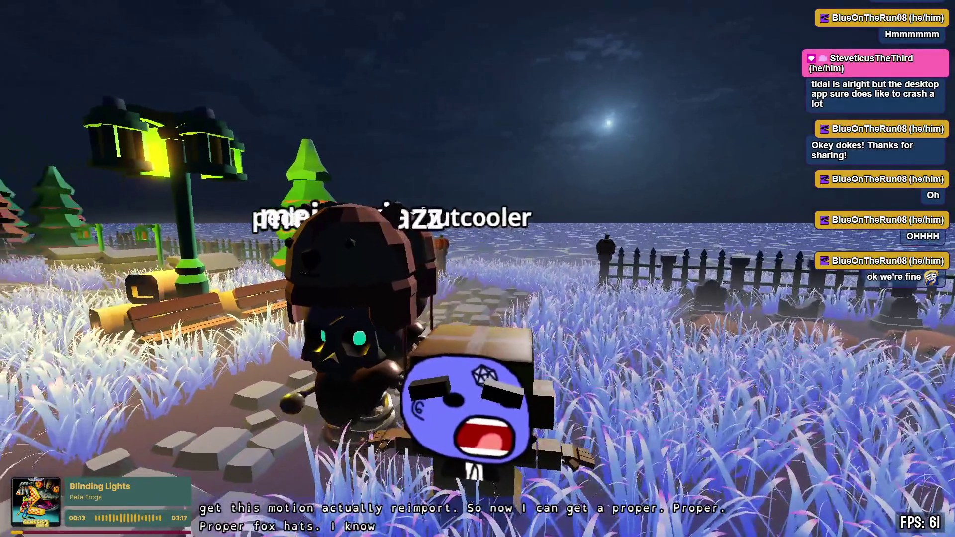
key("w")
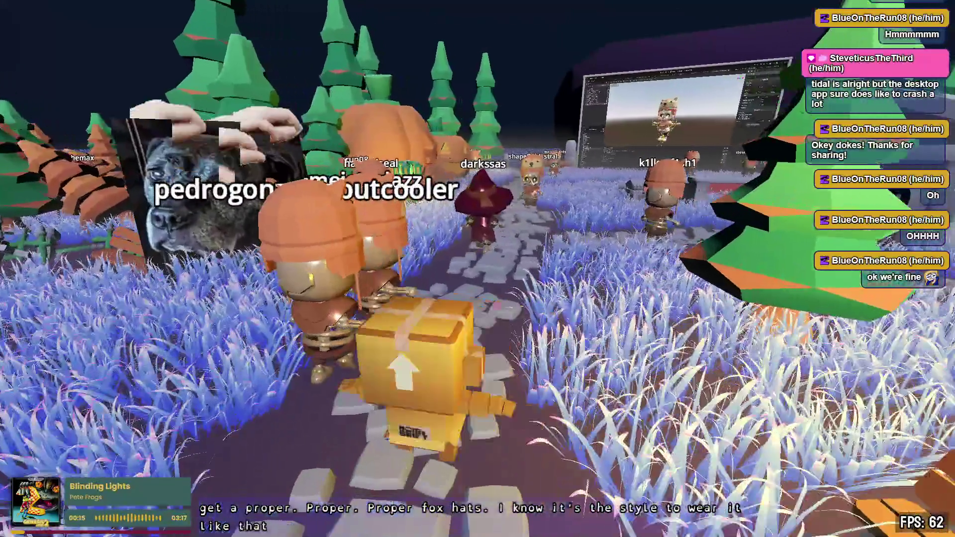
Centre the view on the big screen, then pace back and forth along the path near the crowd.
key("w")
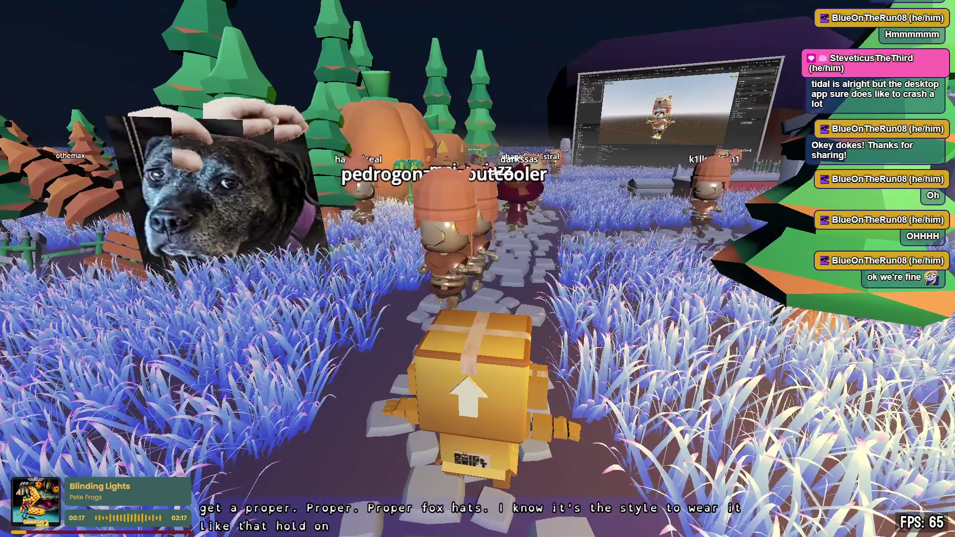
key("s")
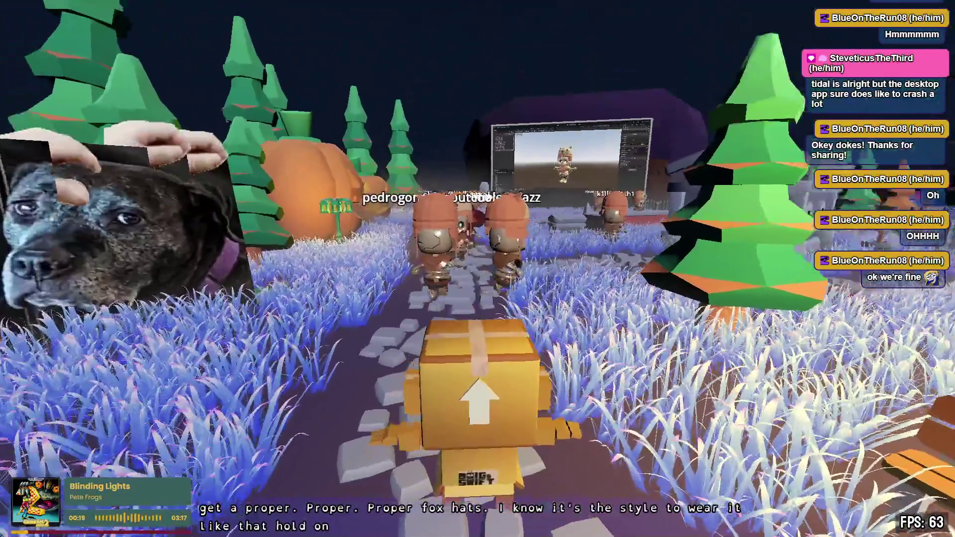
key("w")
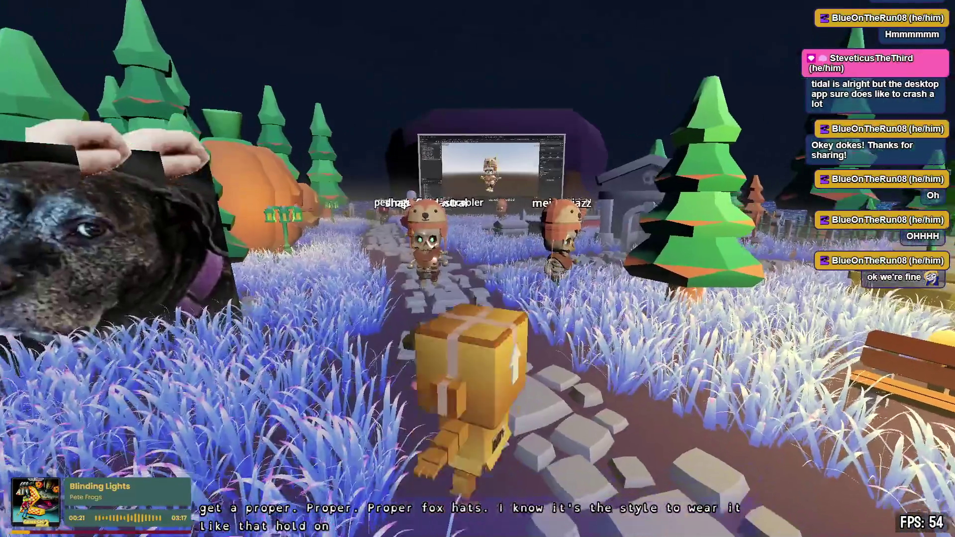
key("s")
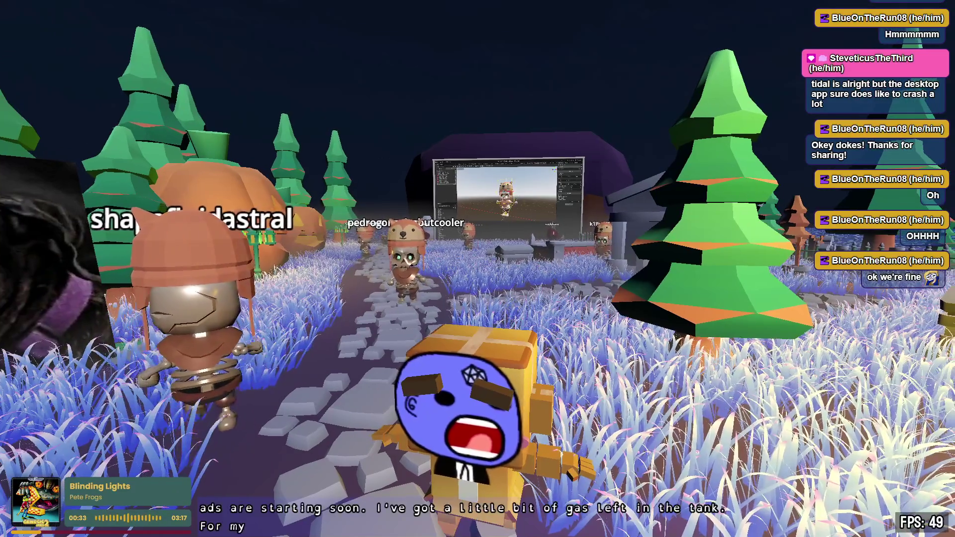
Walk down the stone path toward the screen, look at the pumpkins, and give the avatar a blue face emote.
key("w")
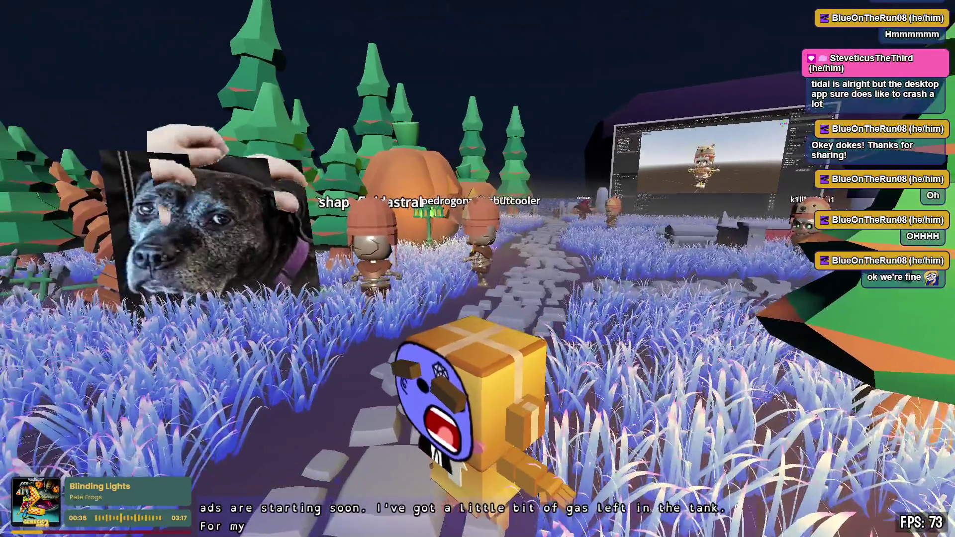
key("w")
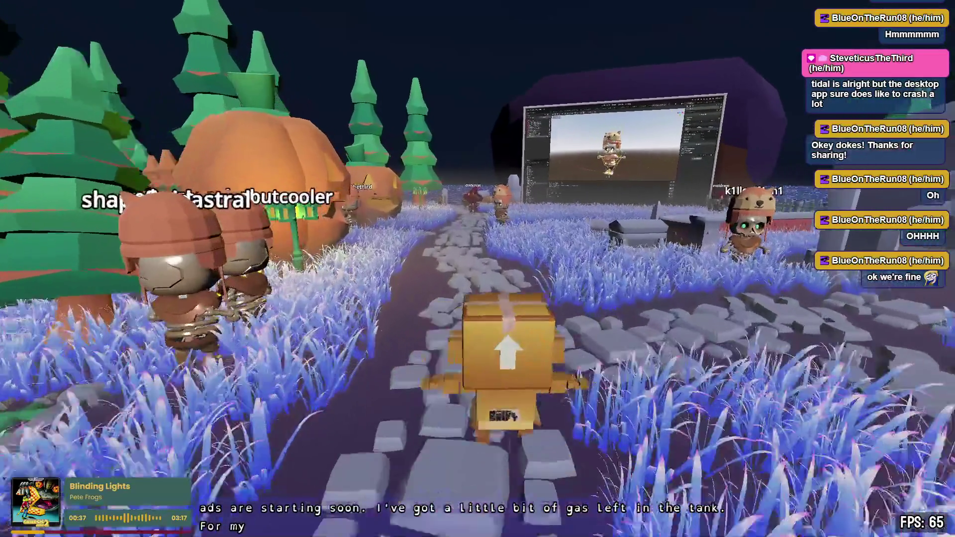
key("w")
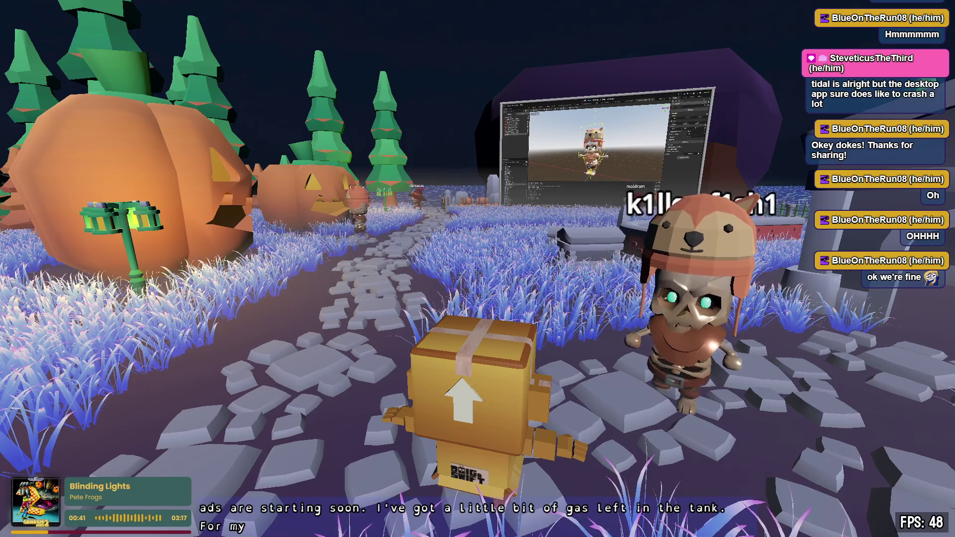
key("a")
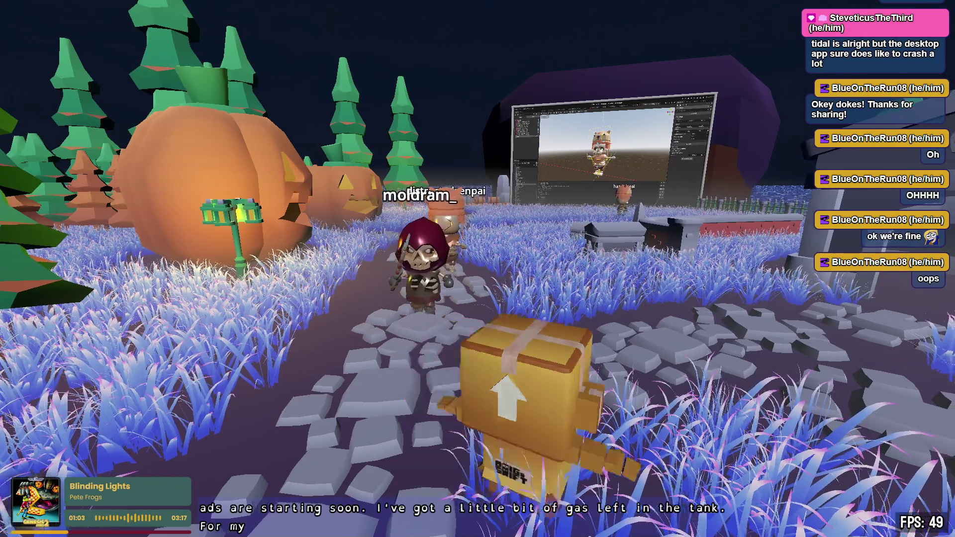
key("d")
key("1")
Walk toward the pumpkins and turn to face the players by the trees.
key("a")
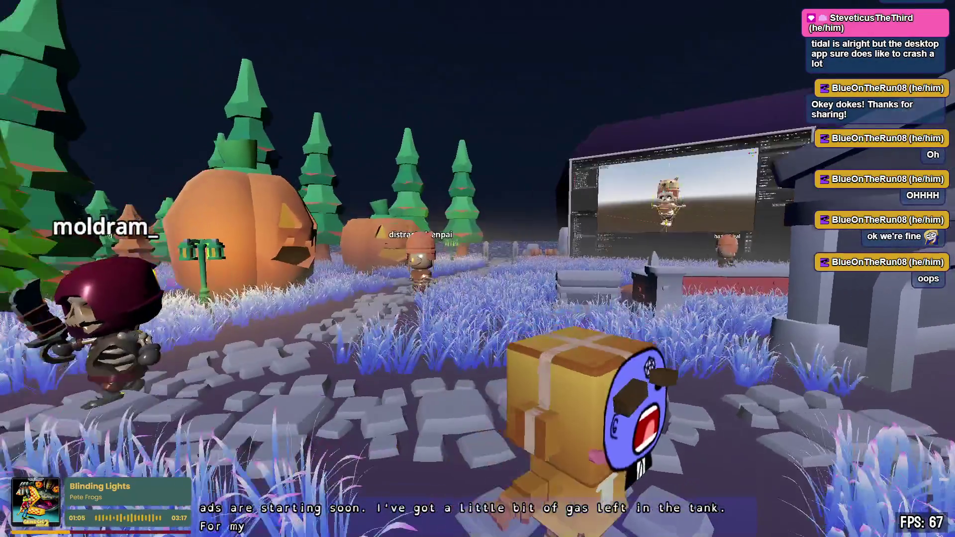
key("d")
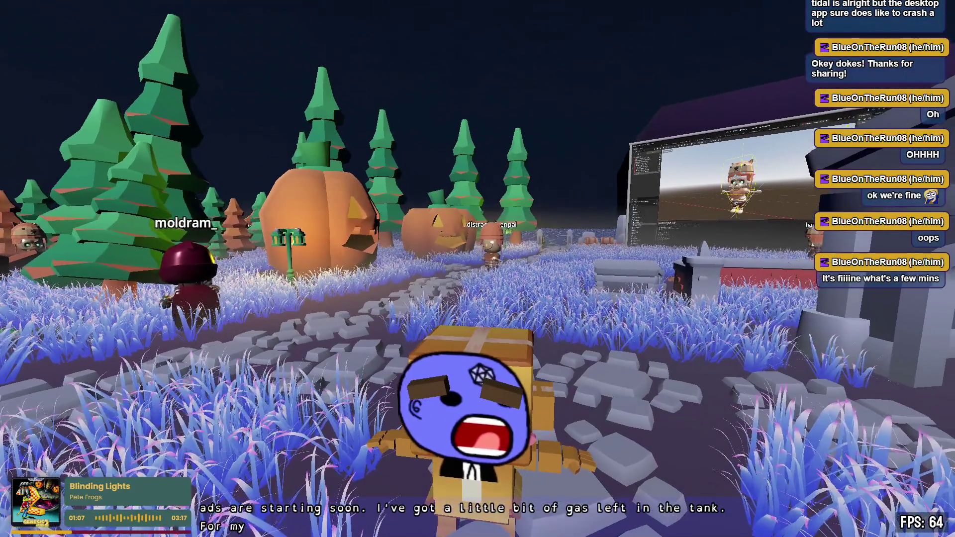
key("w")
key("2")
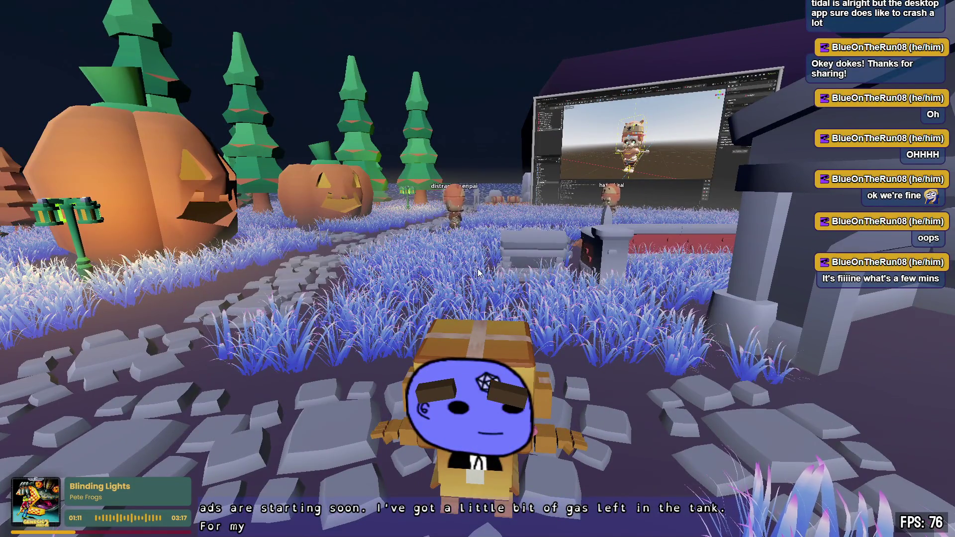
key("a")
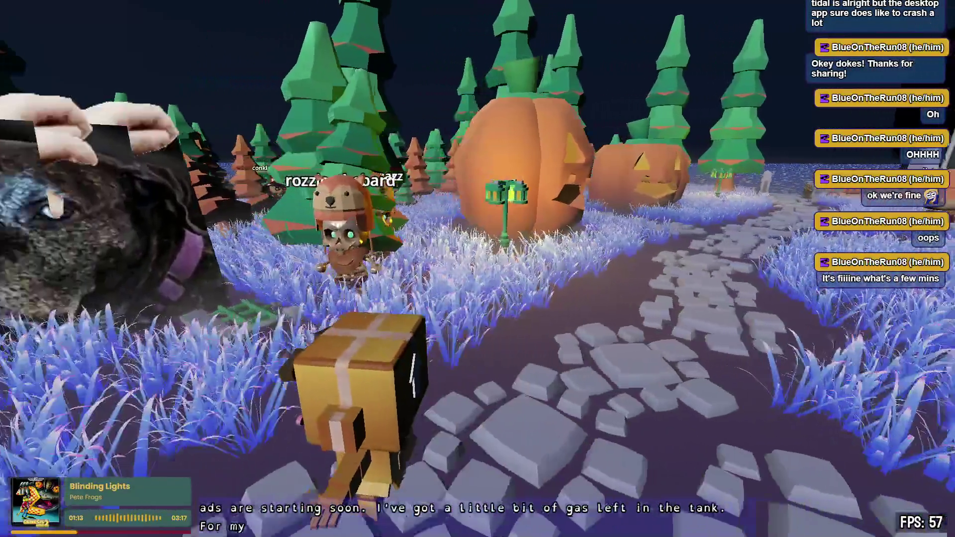
key("s")
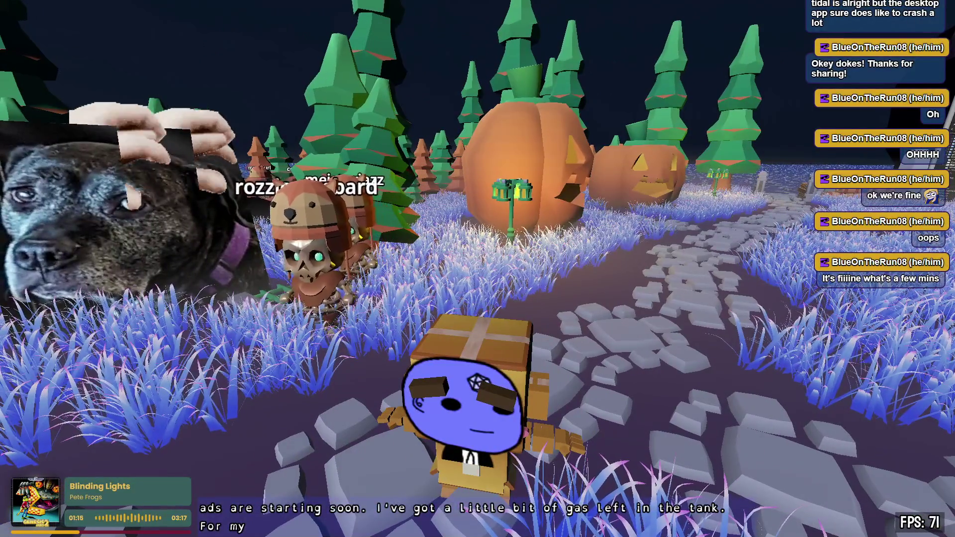
key("a")
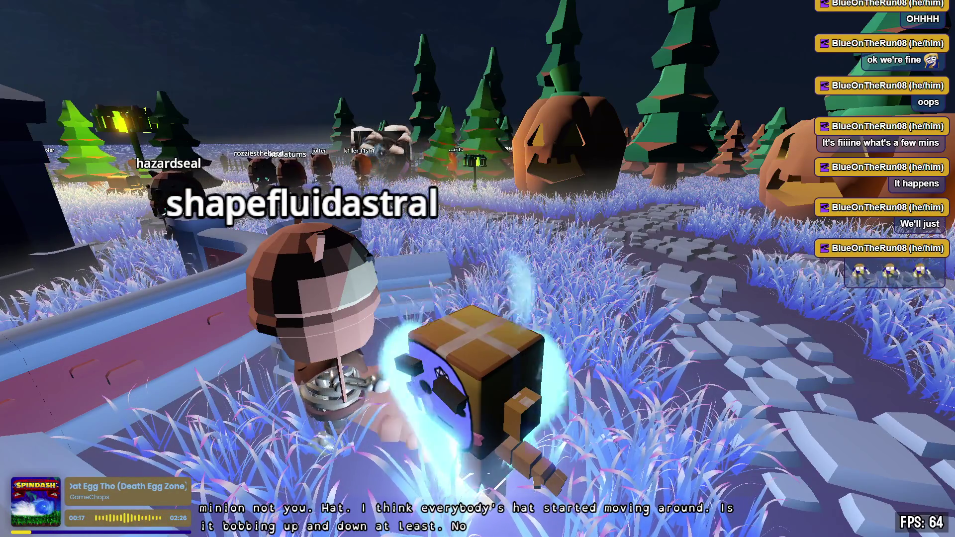
Walk among the nearby players, past the skeleton, toward the player by the graveyard wall.
key("w")
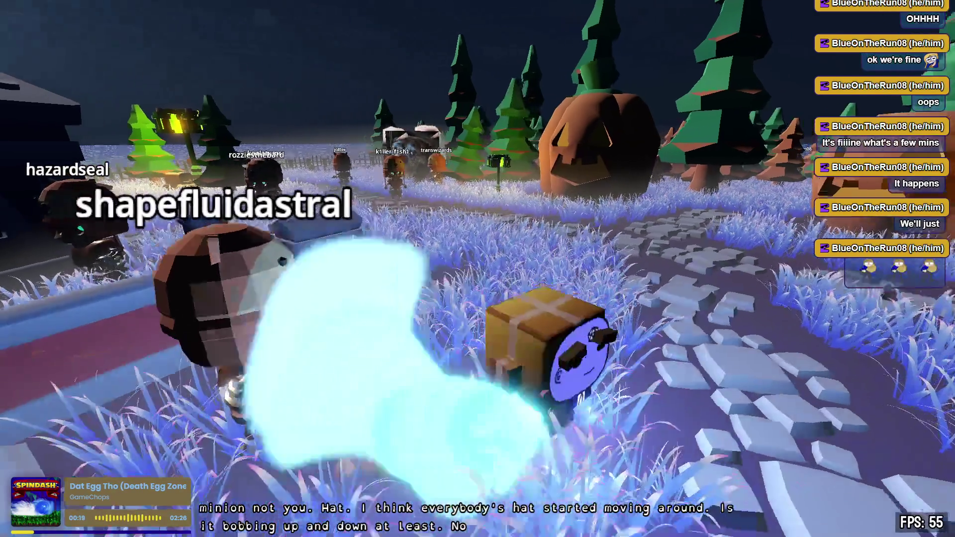
key("a")
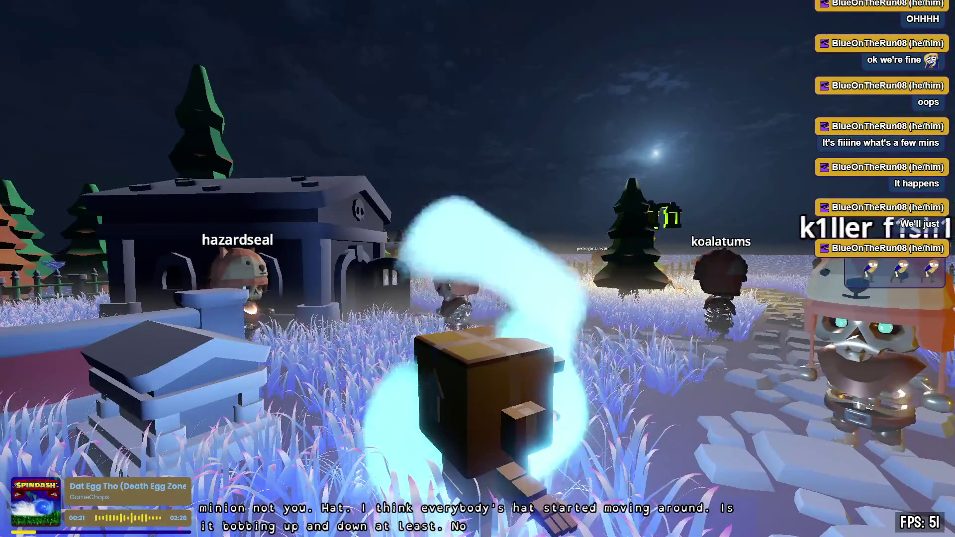
key("w")
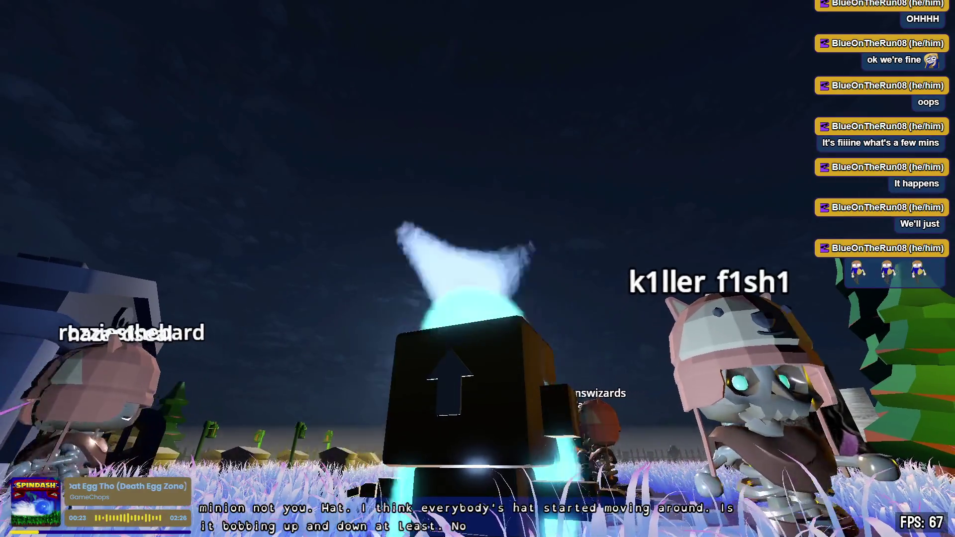
key("w")
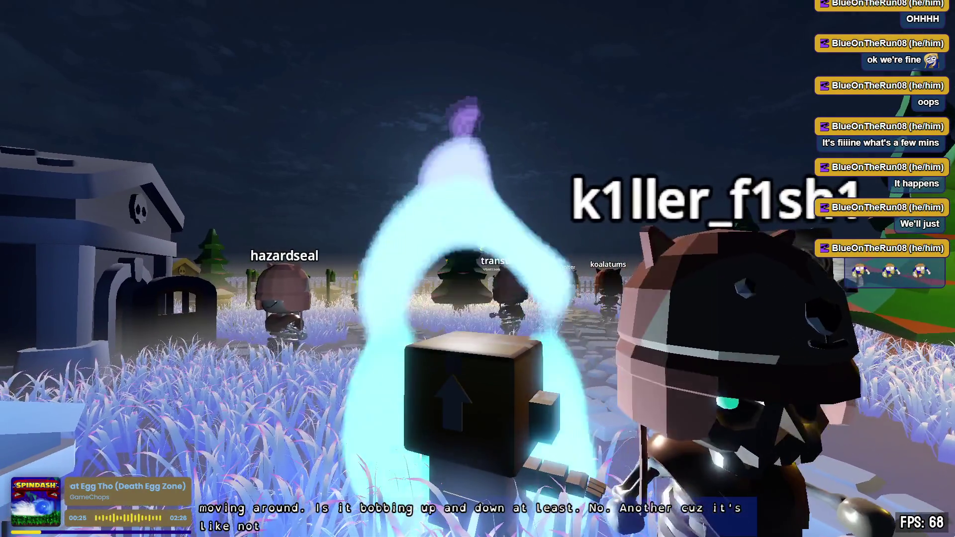
key("s")
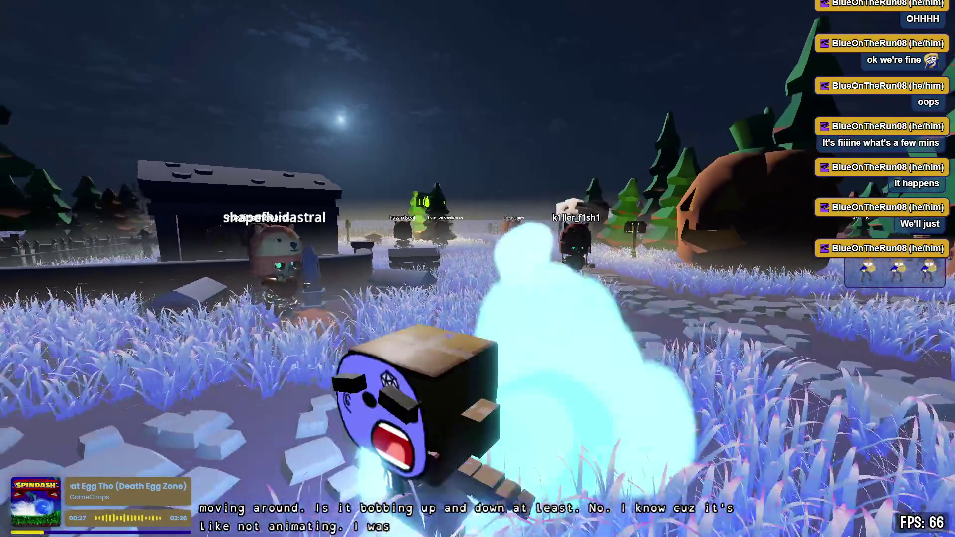
key("w")
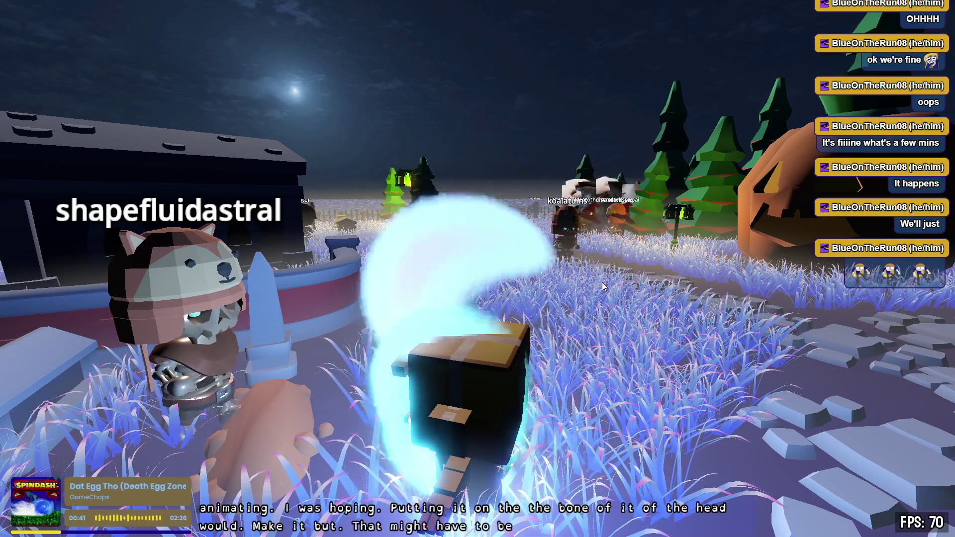
Turn the avatar around, return to the wall player, and look over the other players' fox-ear hats.
key("s")
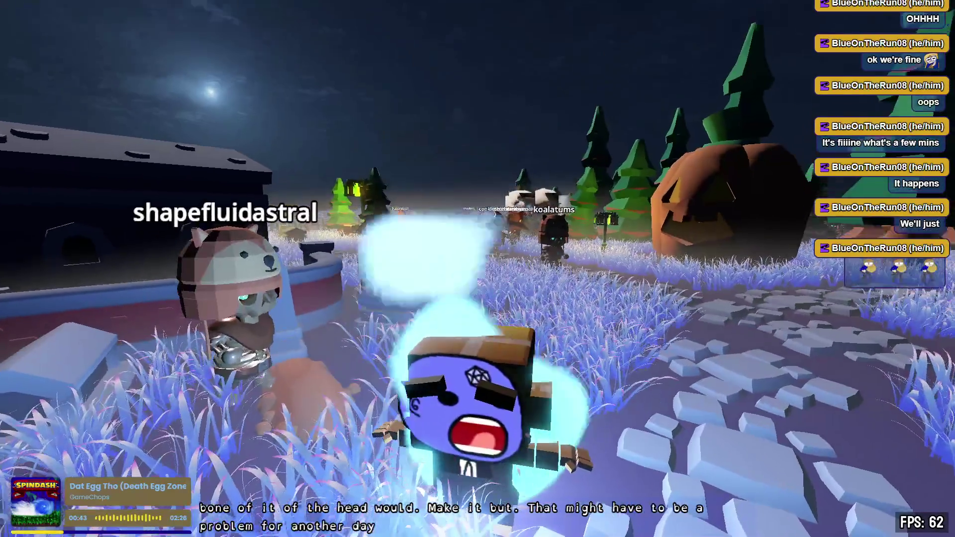
key("w")
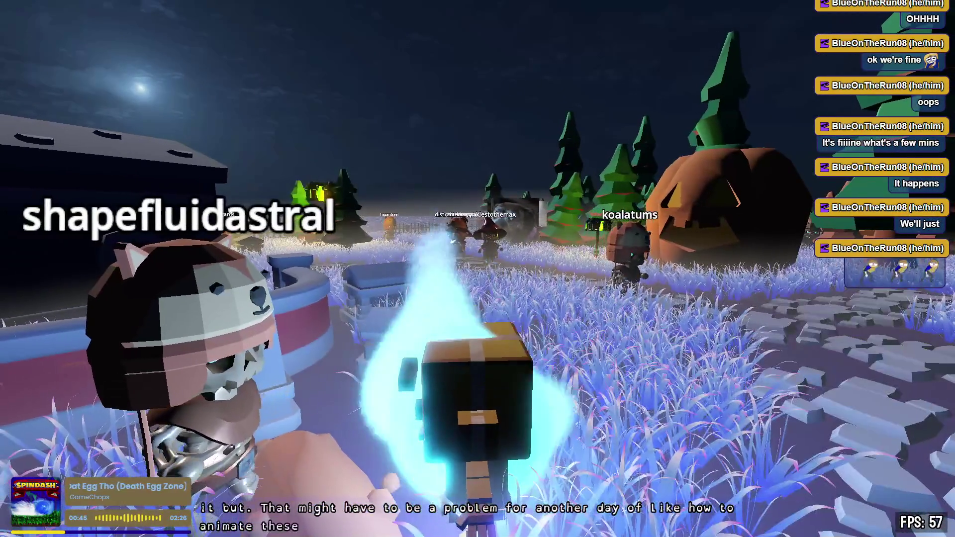
key("s")
key("s")
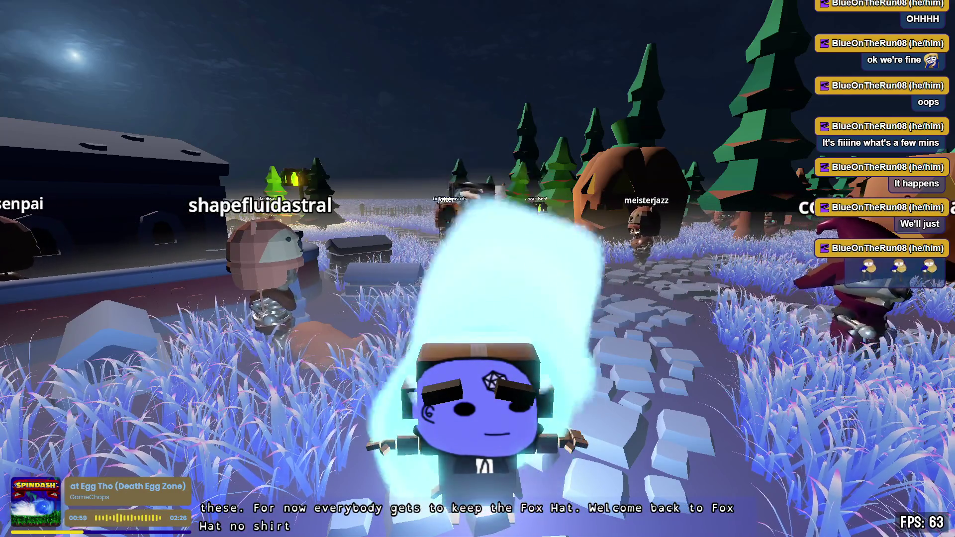
key("w")
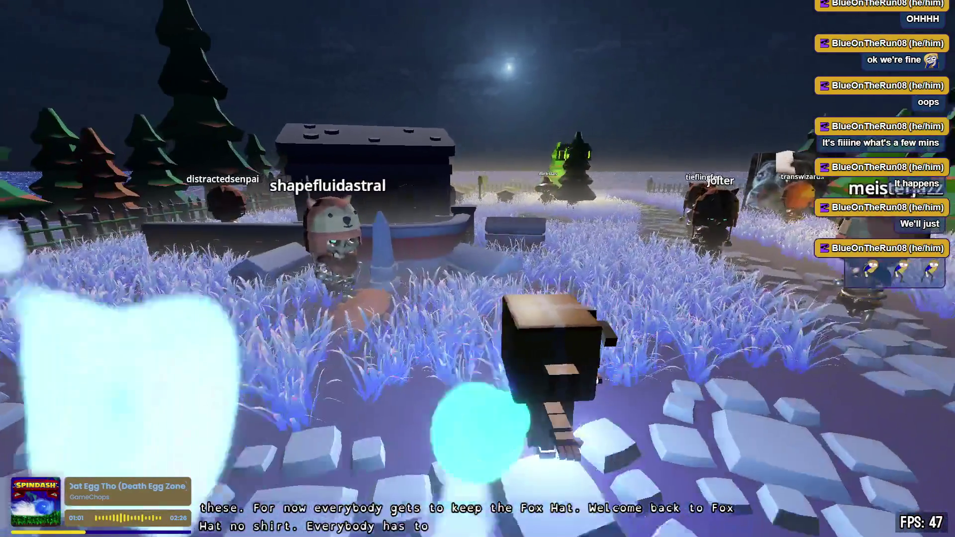
key("d")
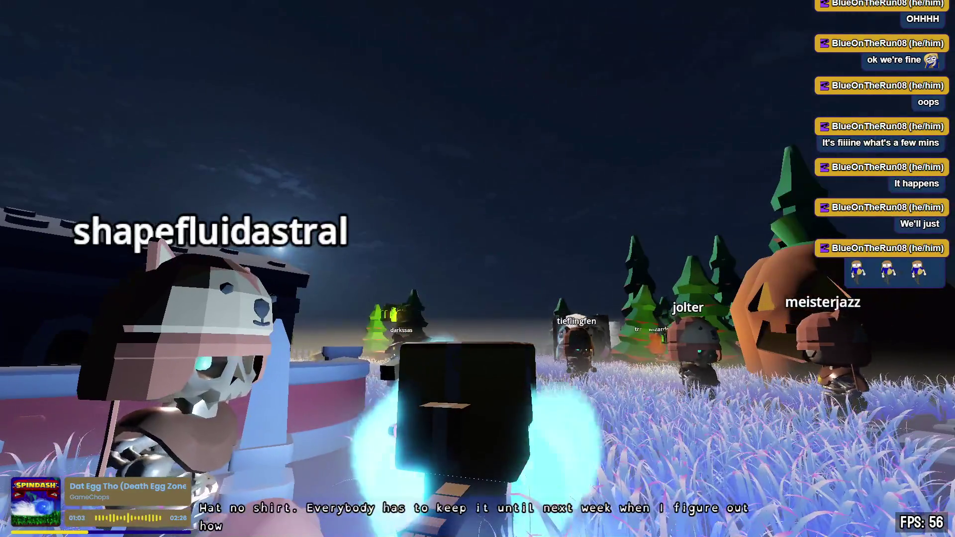